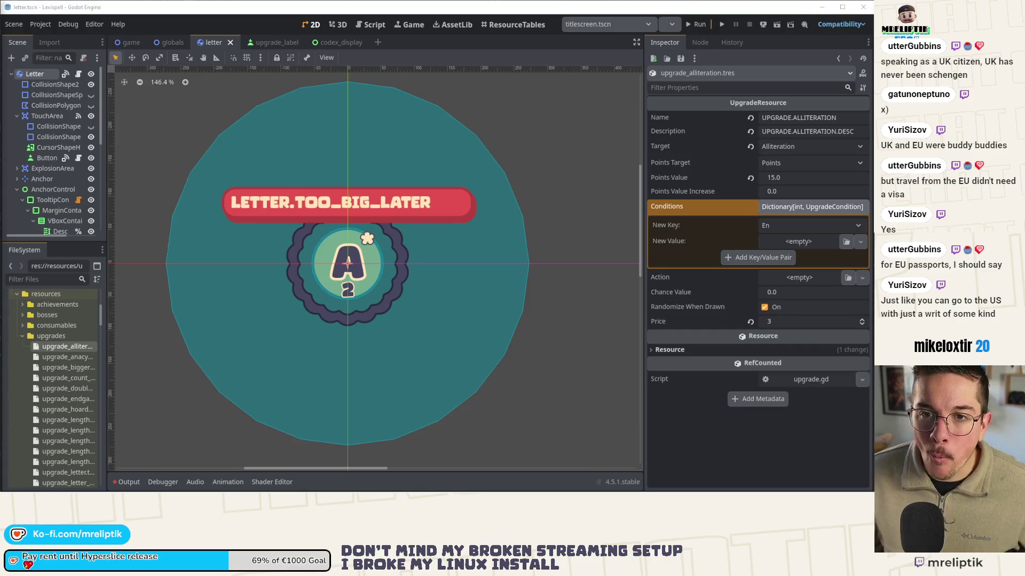
- Switch to Chrome's Wikipedia Schengen Area article and maximize the browser window
key(alt+Tab)
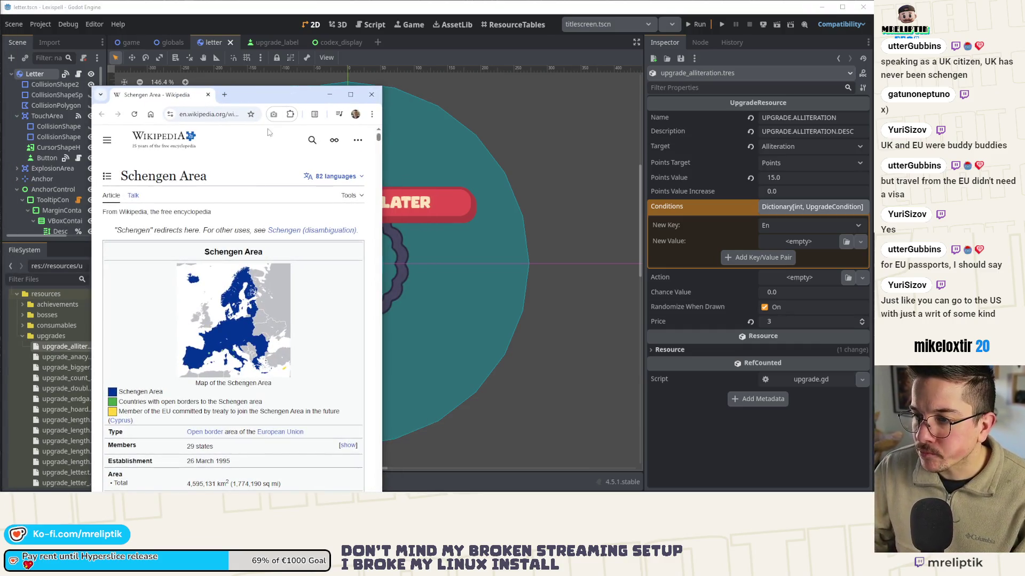
click(350, 94)
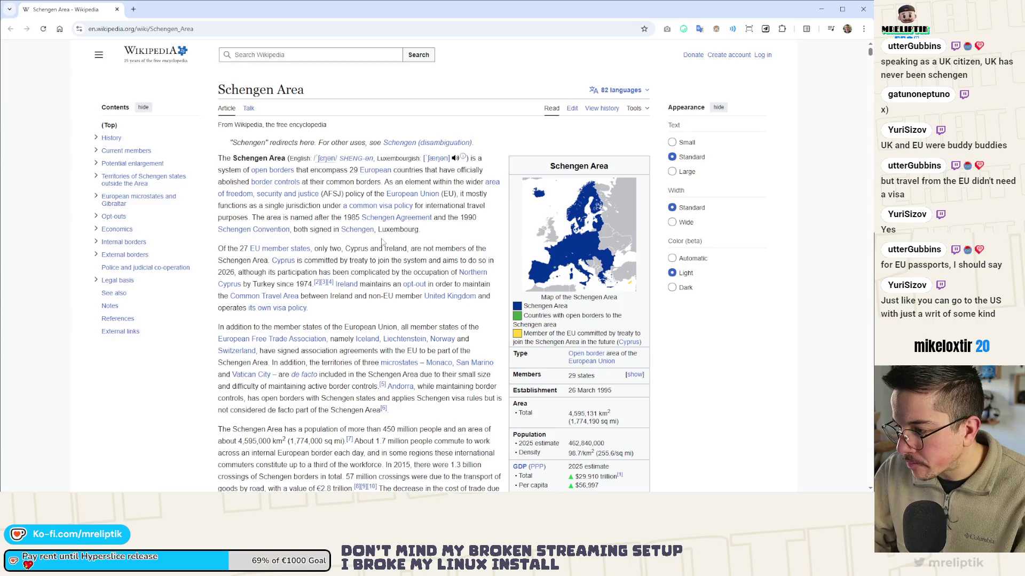
- View the Schengen Area map full-size, read down to Current members, then close the tab
click(583, 244)
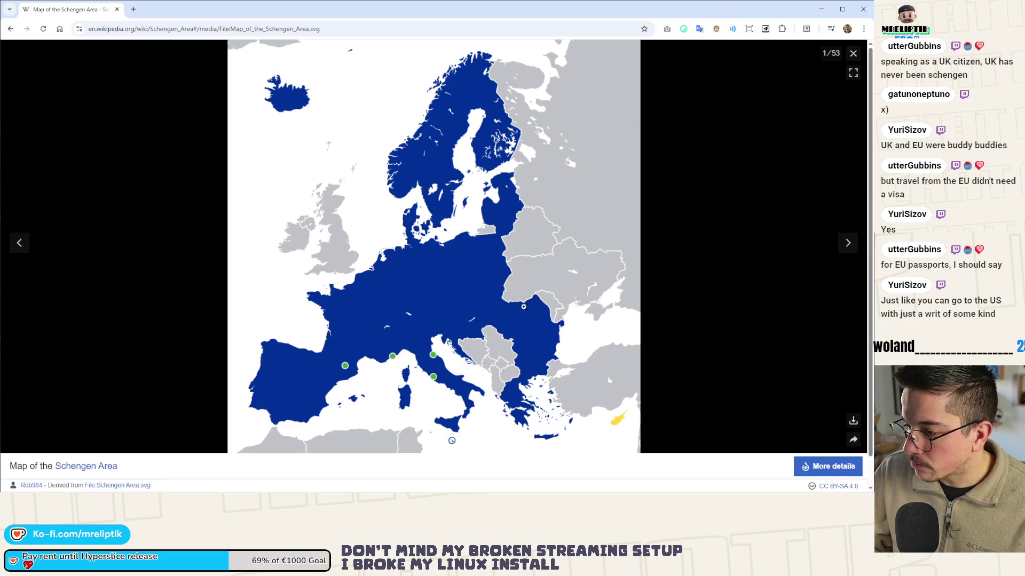
click(853, 54)
scroll(400, 315, down, 3)
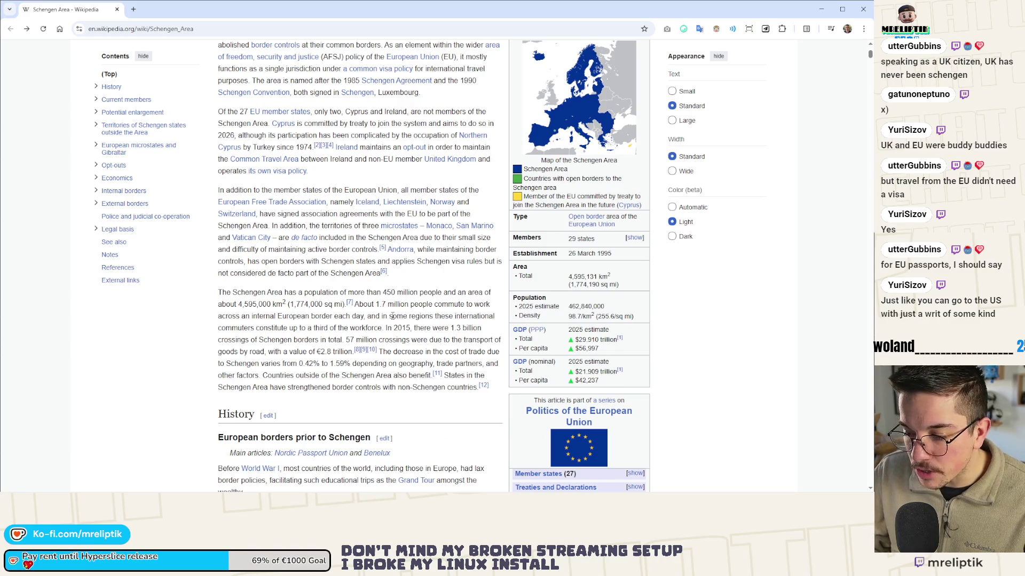
scroll(350, 313, down, 7)
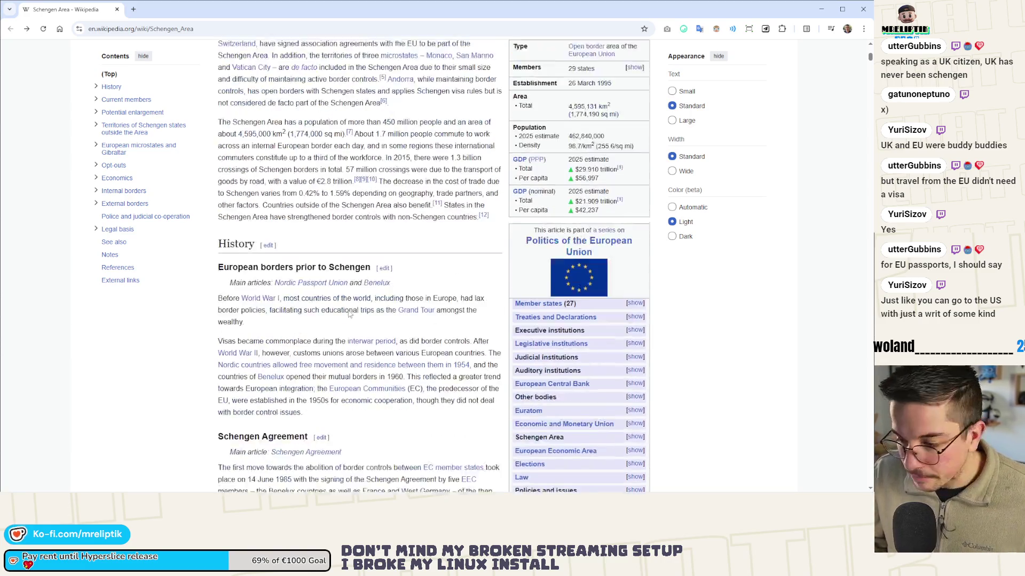
scroll(349, 310, down, 8)
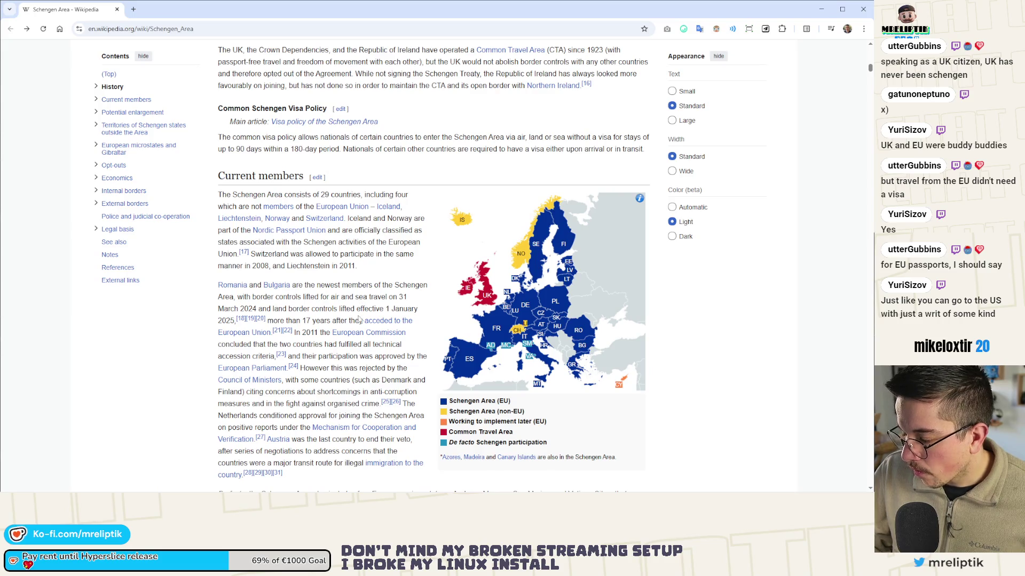
mouse_move(582, 334)
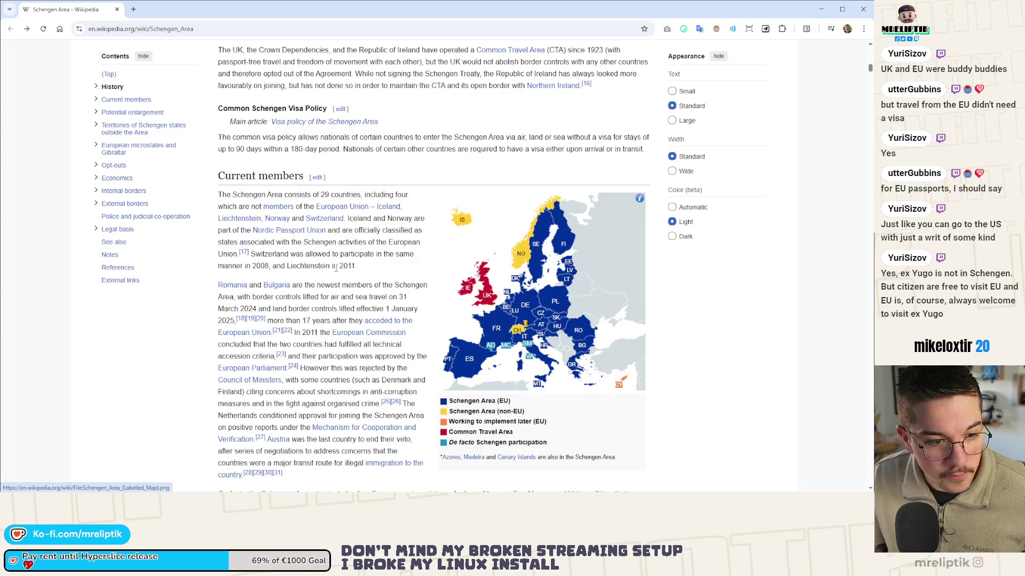
scroll(337, 269, up, 1)
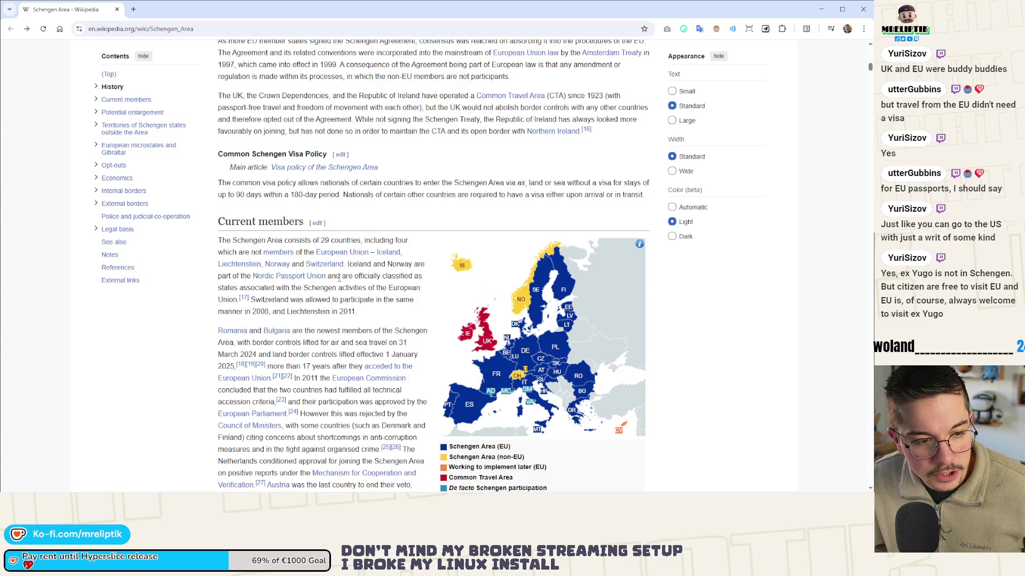
click(117, 9)
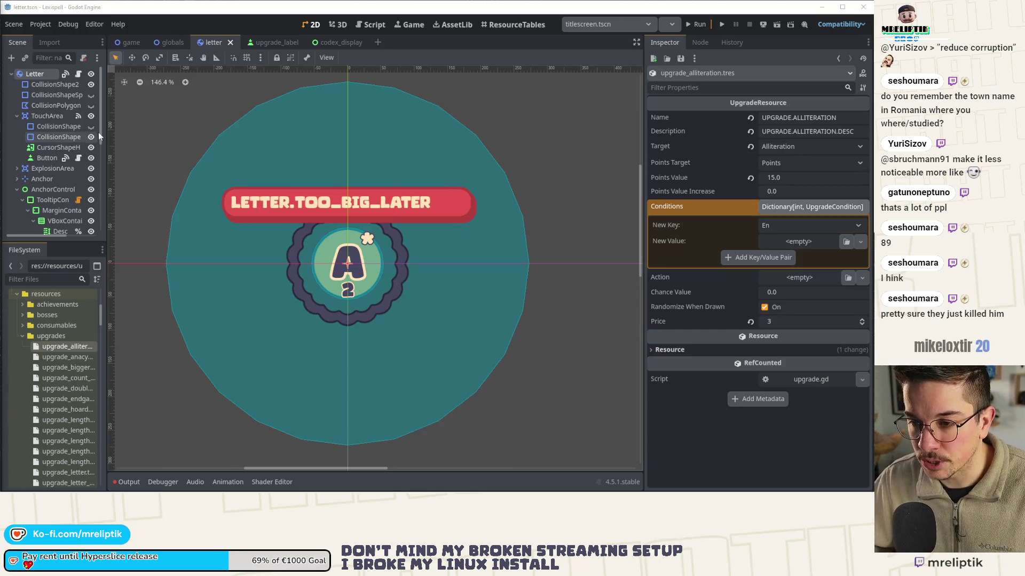
- Widen the scene tree and FileSystem panels by dragging their divider right
drag(104, 130, 123, 130)
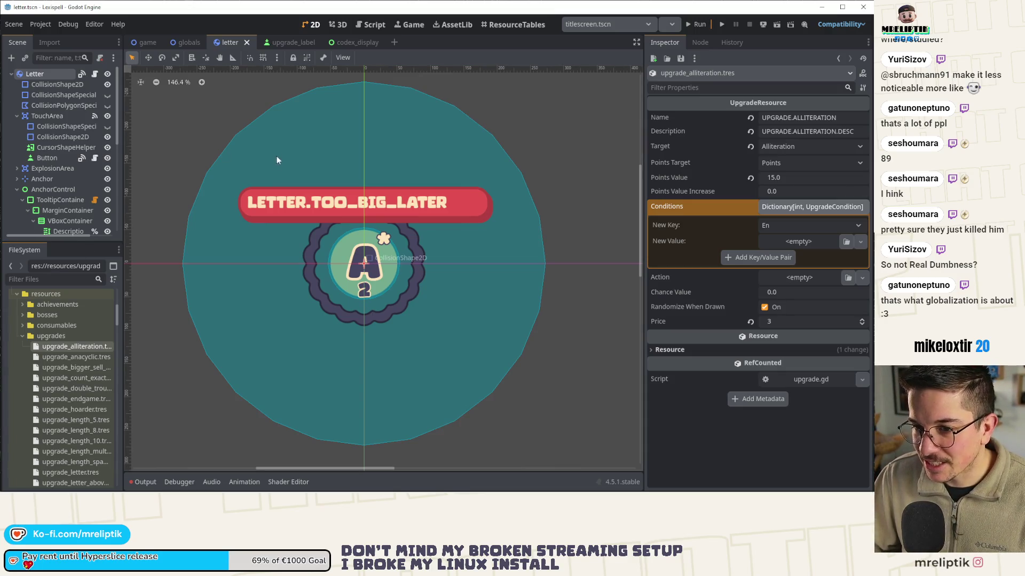
scroll(254, 166, down, 3)
scroll(267, 212, up, 4)
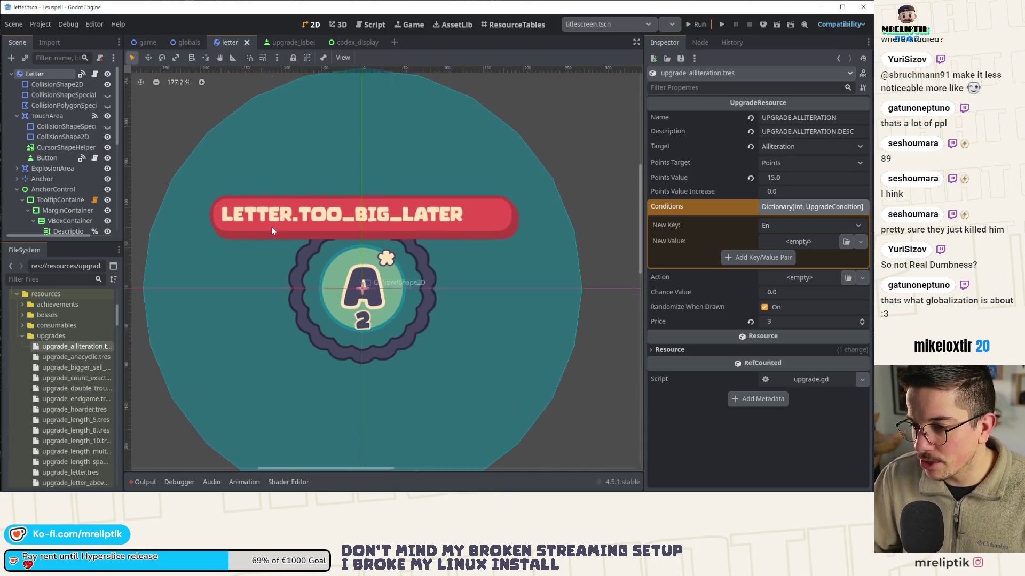
scroll(313, 297, up, 3)
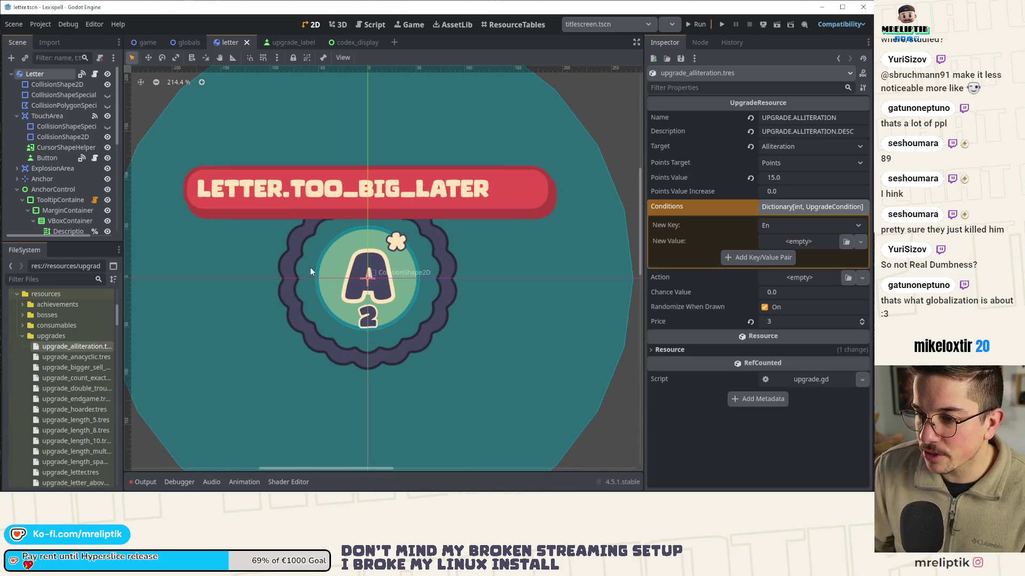
scroll(286, 209, up, 4)
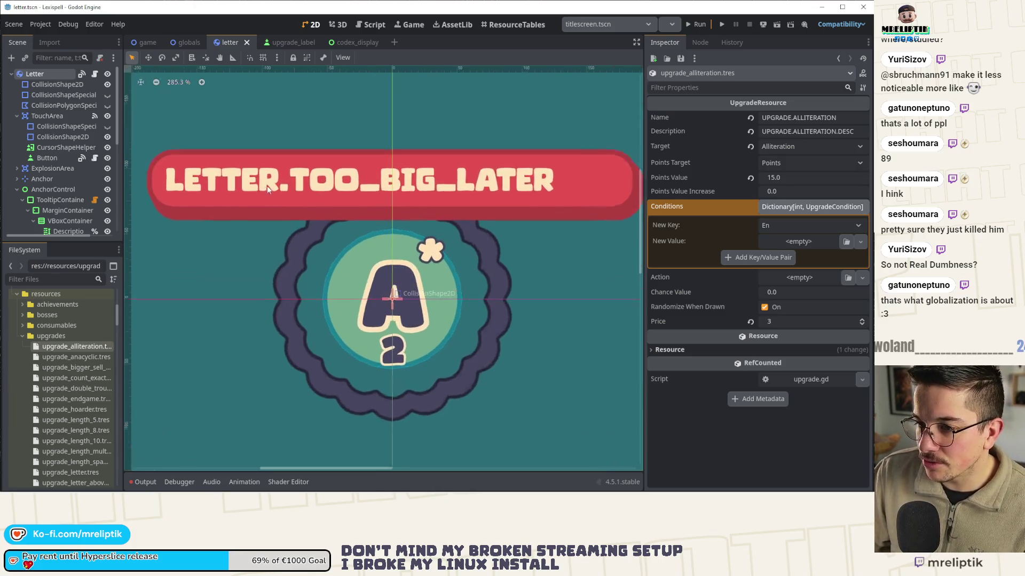
scroll(165, 171, down, 3)
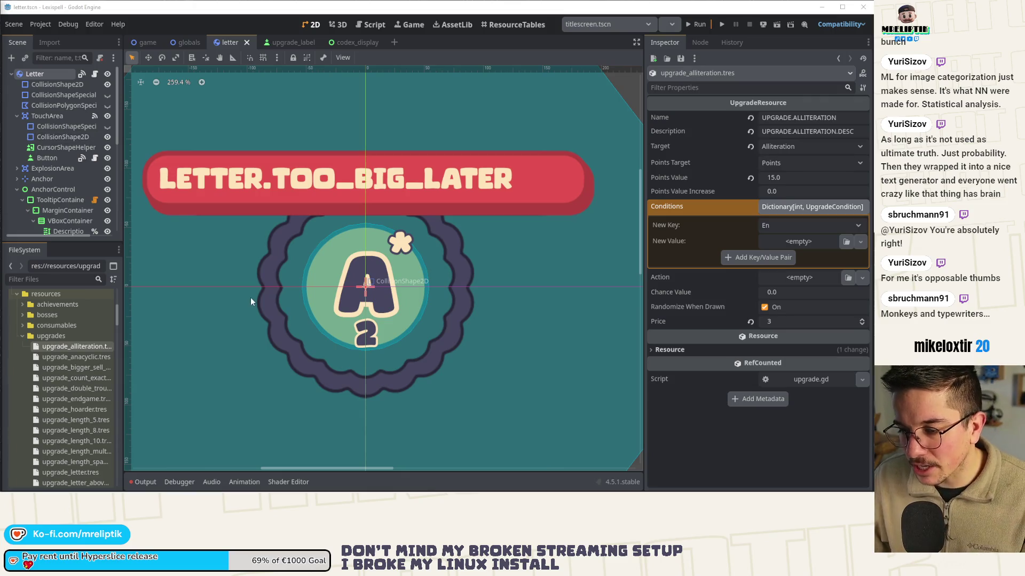
scroll(252, 193, down, 5)
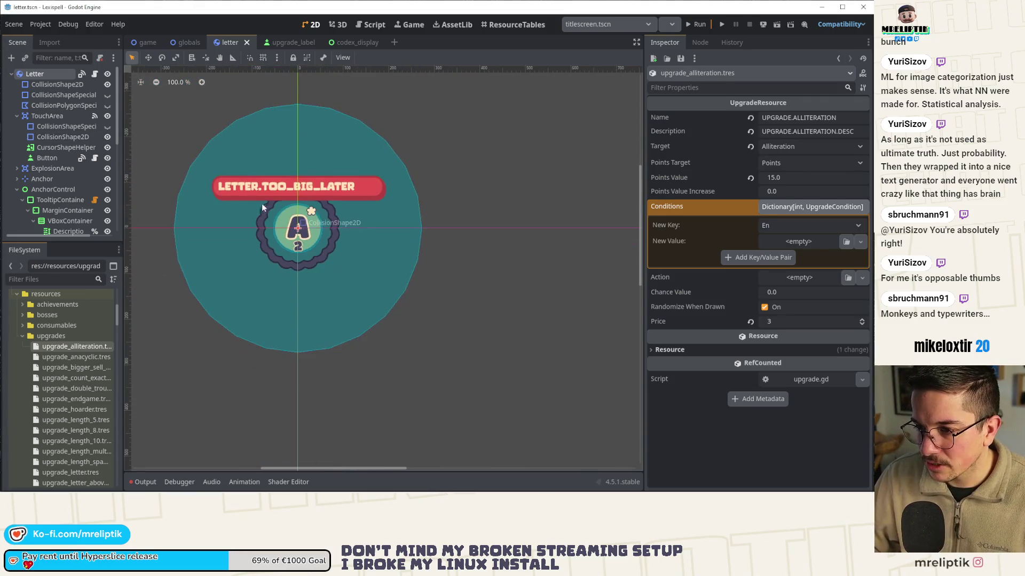
scroll(347, 229, up, 2)
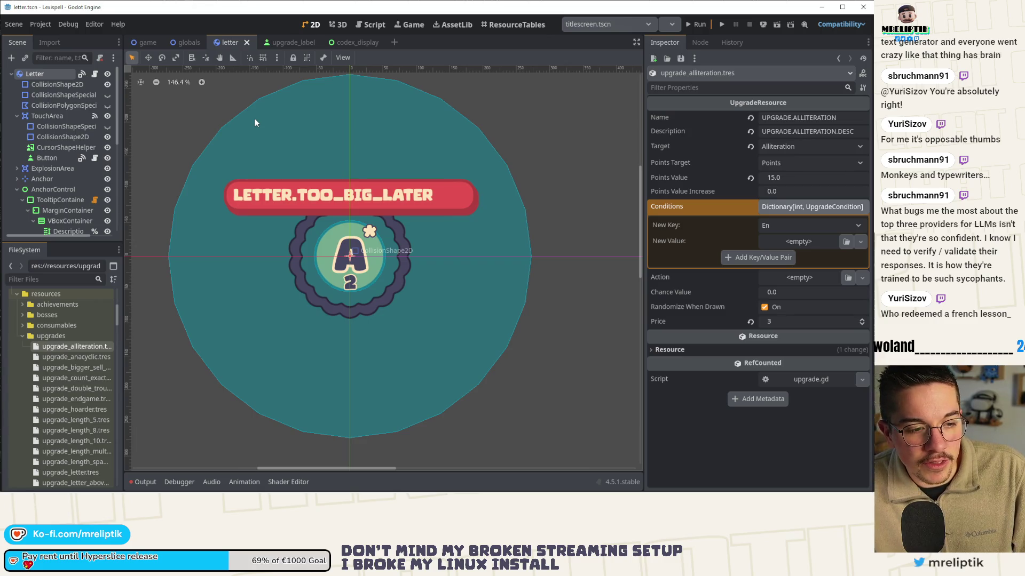
- Launch Lexispell, skip the inputs and welcome screens, then choose Play, English and New Run
click(722, 24)
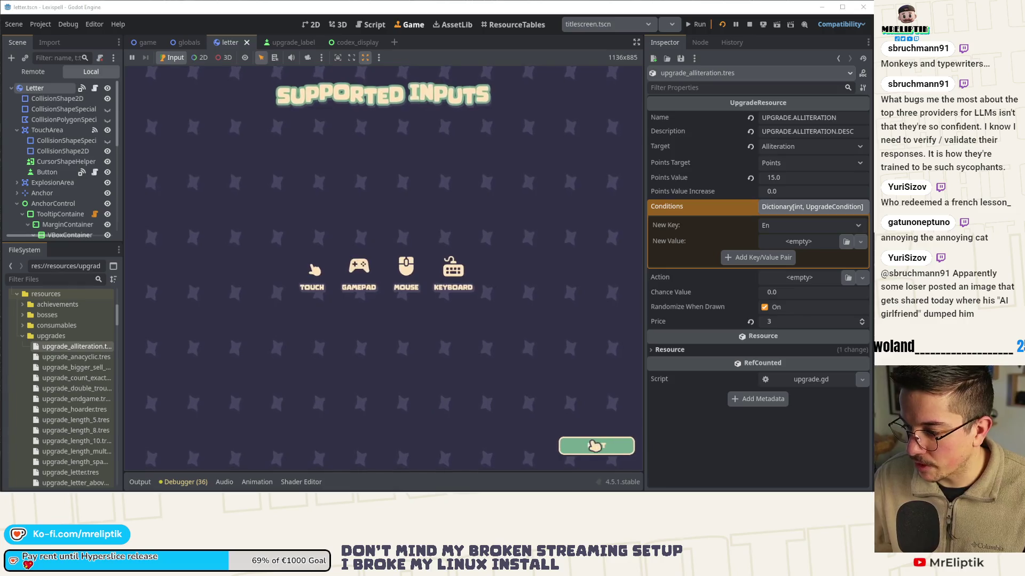
click(587, 450)
click(514, 330)
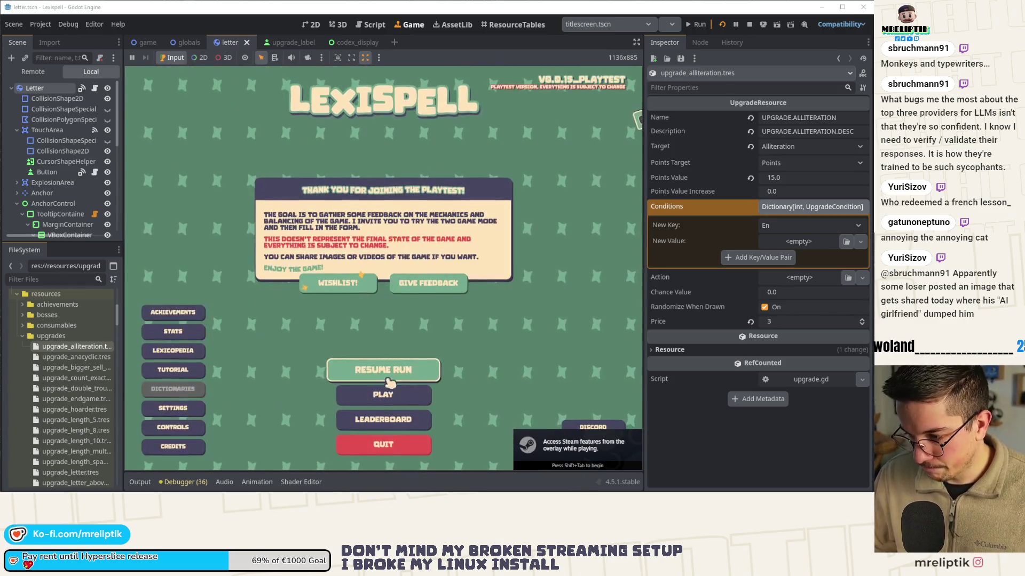
click(388, 378)
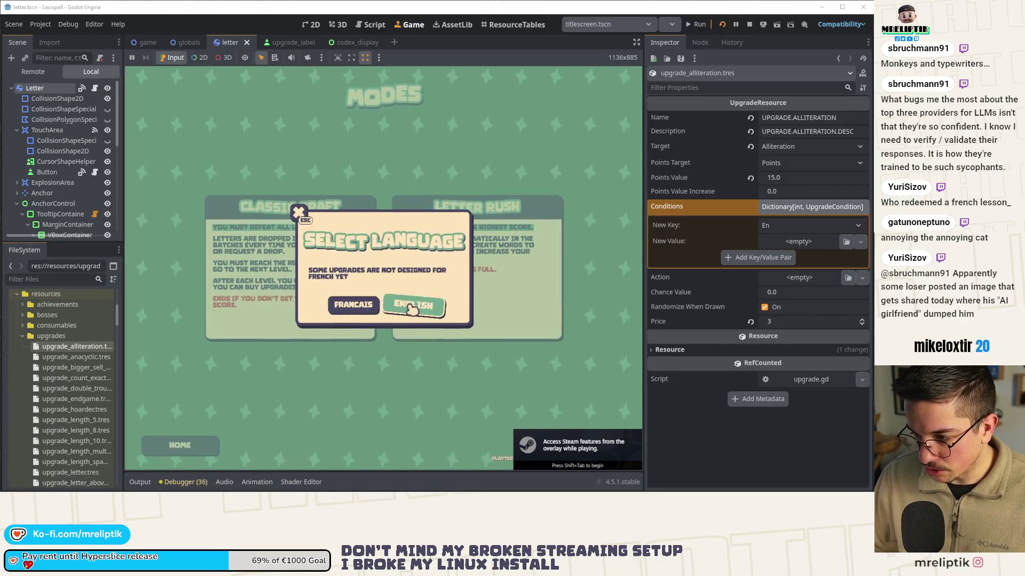
click(413, 309)
click(341, 316)
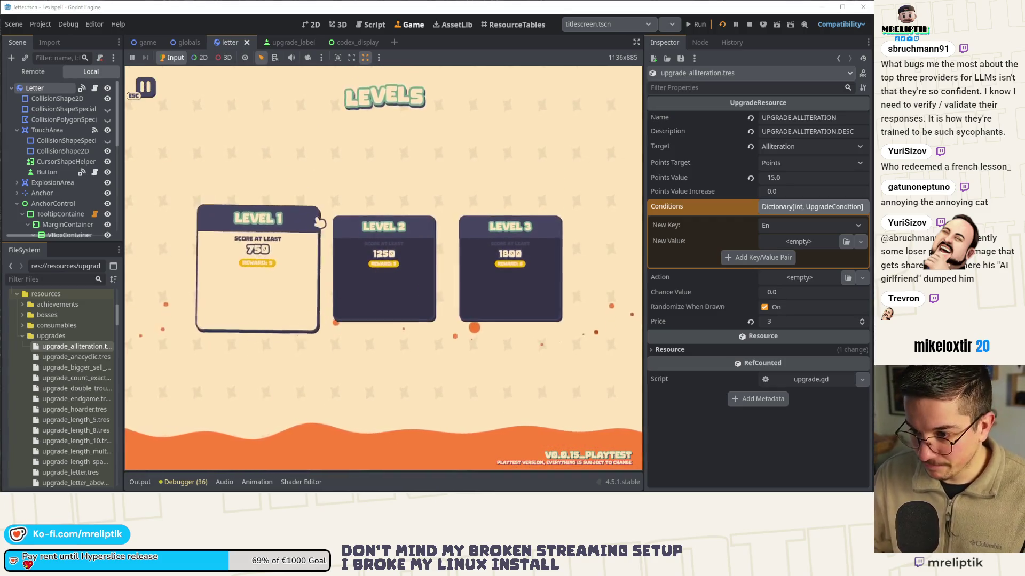
key(Escape)
key(Escape)
key(Escape)
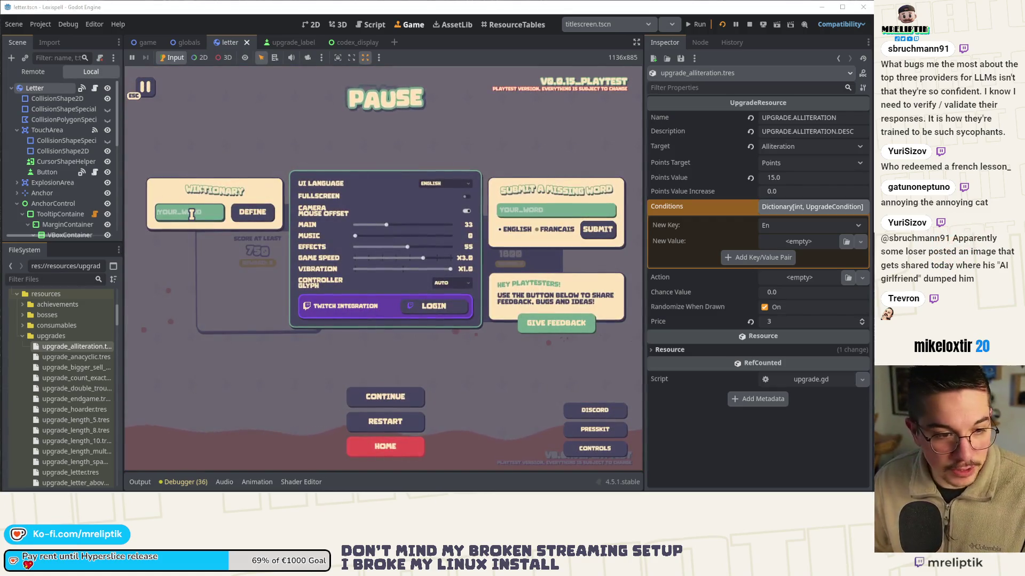
text(s)
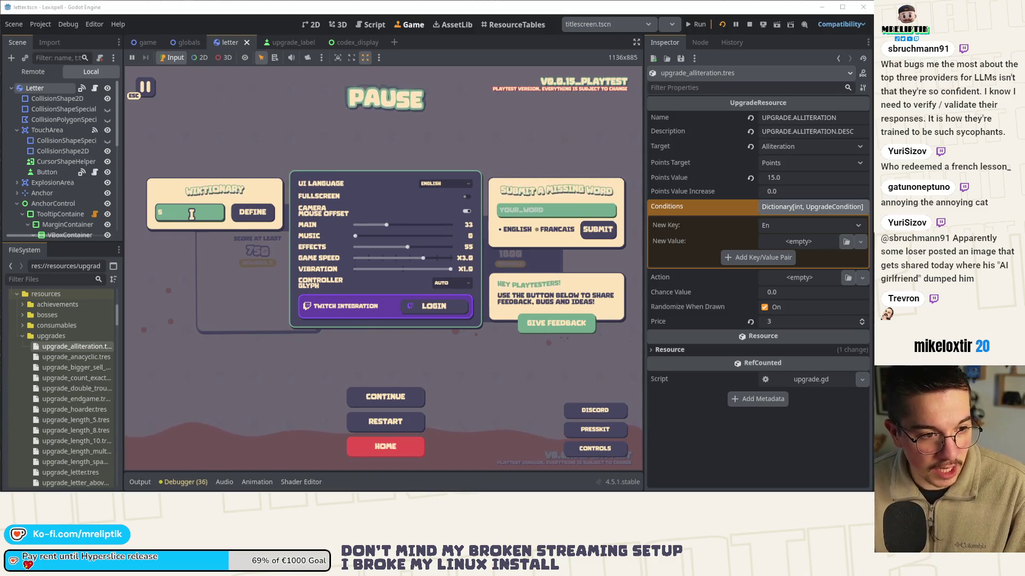
text(ycoph)
key(Return)
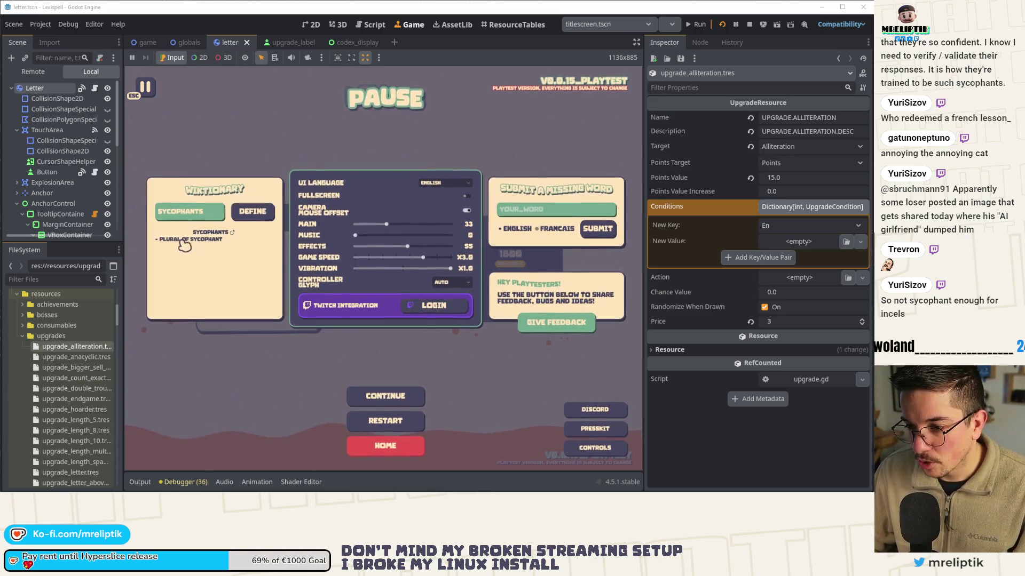
key(BackSpace)
click(247, 211)
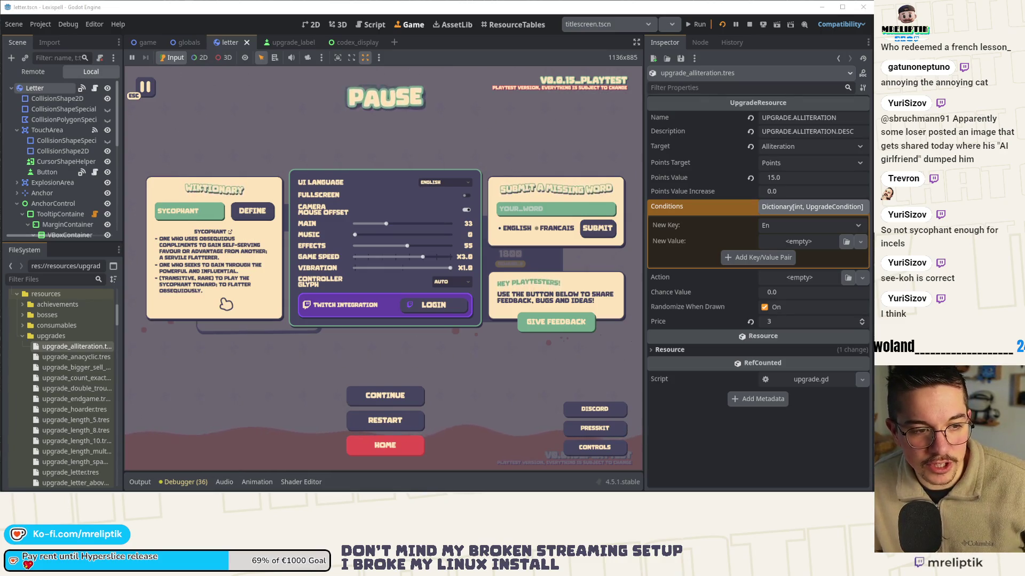
click(512, 24)
drag(664, 42, 76, 46)
- Dock the Inspector in the left dock and stretch it to show Randomize When Drawn and Price
drag(125, 110, 230, 110)
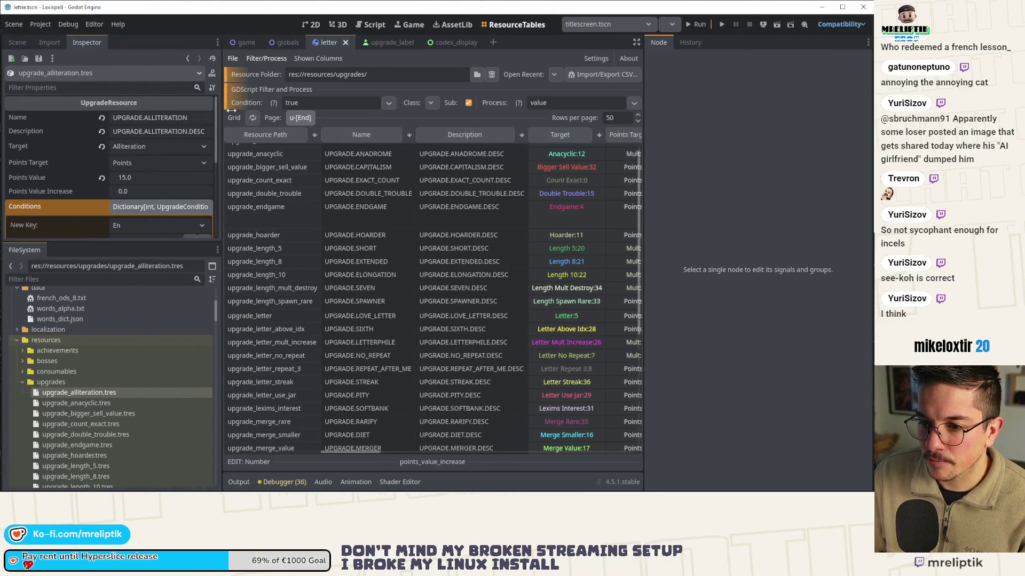
drag(113, 243, 114, 303)
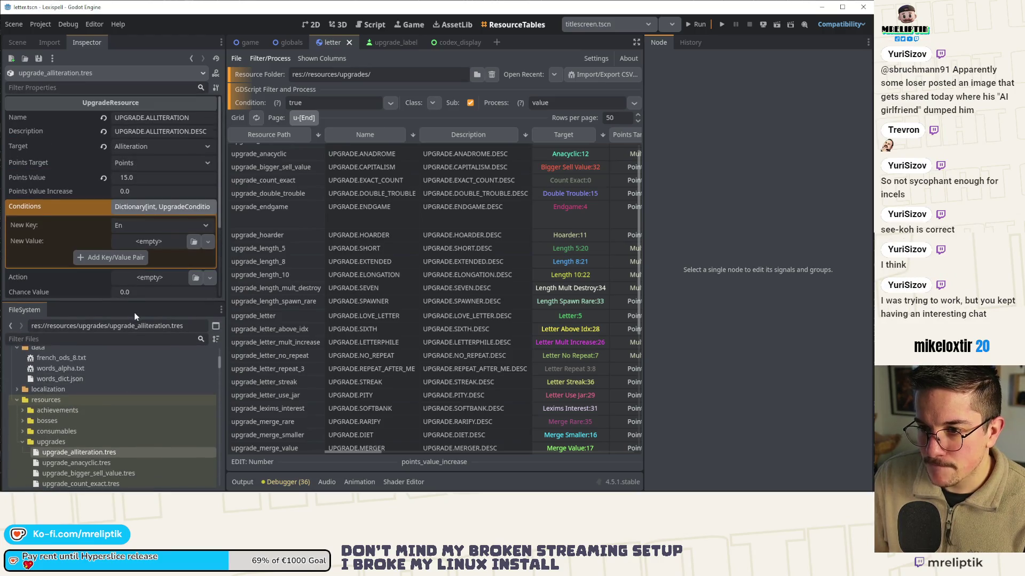
drag(131, 303, 136, 338)
- Scroll through the Alliteration upgrade properties and collapse the Conditions dictionary editor
scroll(117, 438, down, 3)
scroll(114, 438, down, 2)
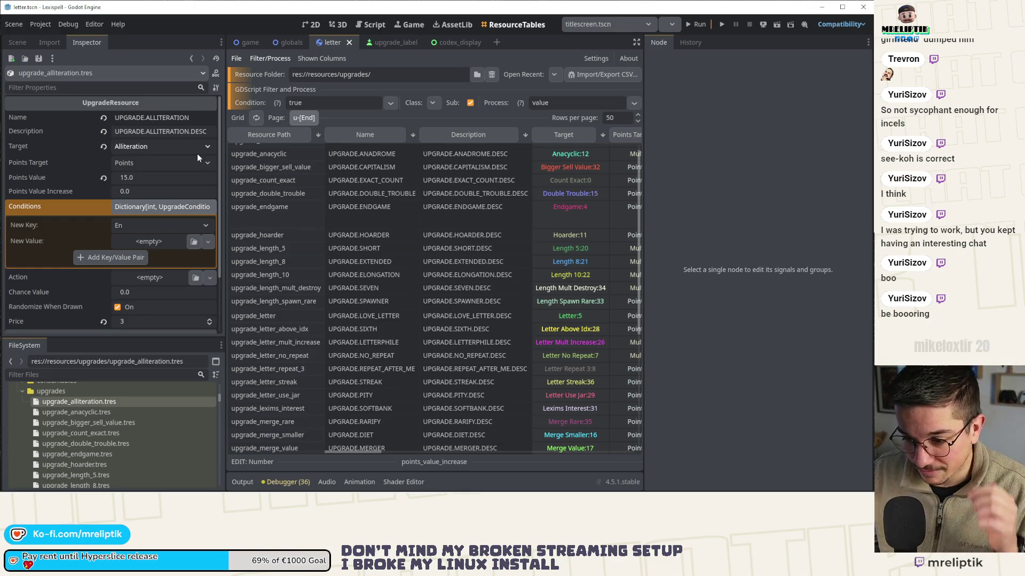
click(159, 209)
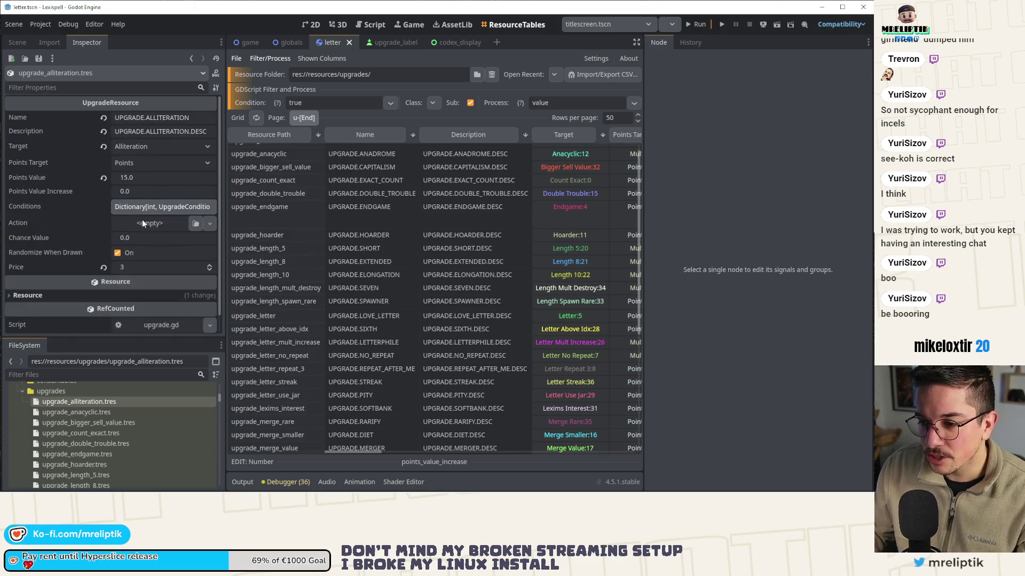
- Widen the Inspector beside the upgrade table so the full Conditions dictionary type shows
click(146, 210)
click(146, 210)
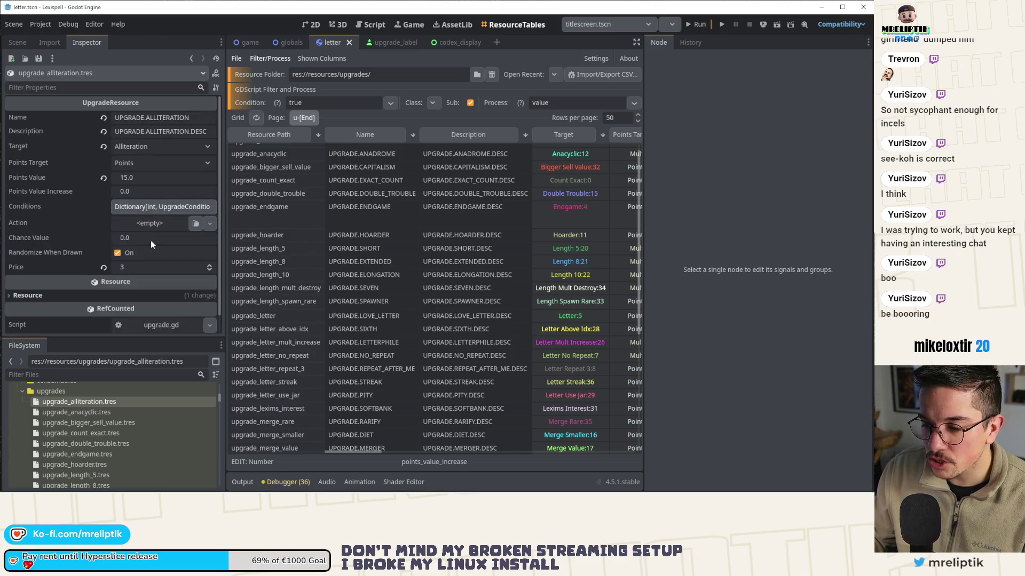
click(155, 210)
click(155, 209)
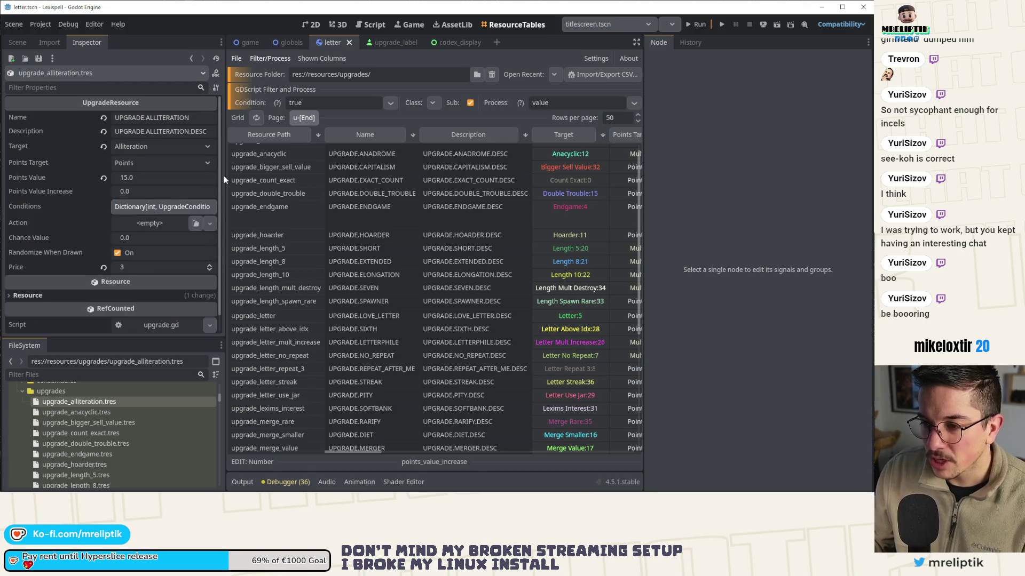
drag(227, 174, 312, 175)
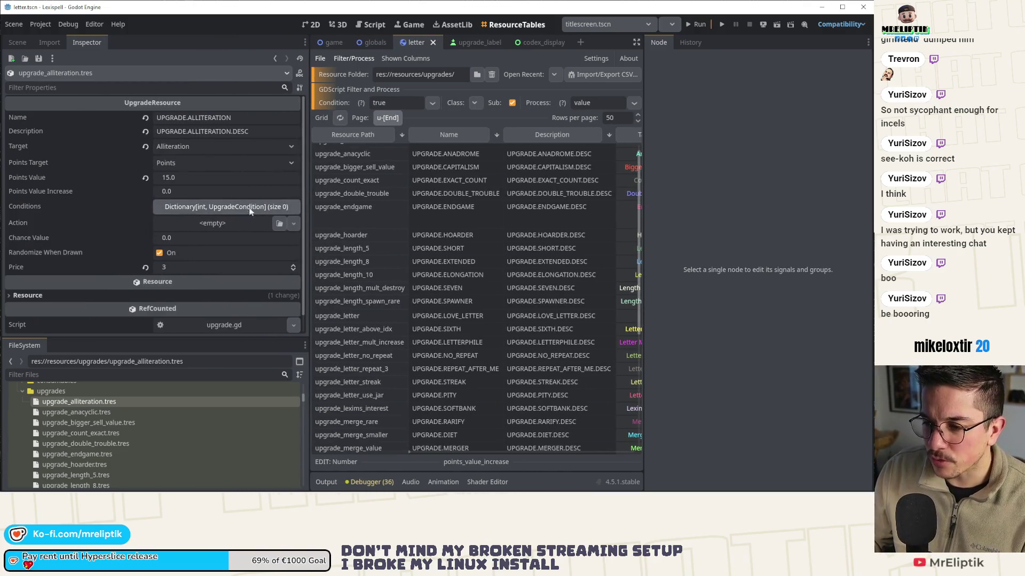
- Expand the empty Conditions dictionary, with a pending entry keyed En
click(216, 209)
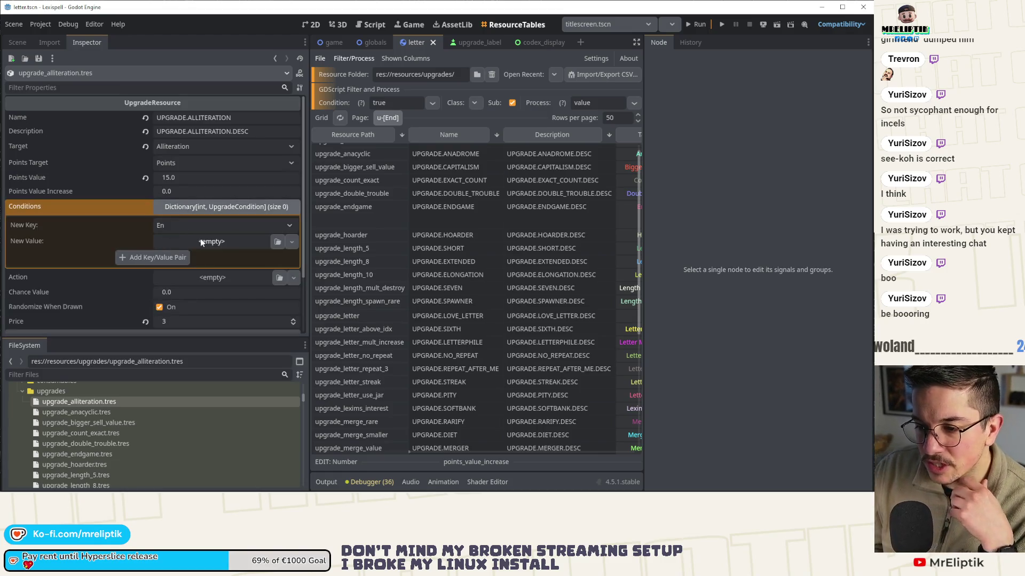
click(209, 206)
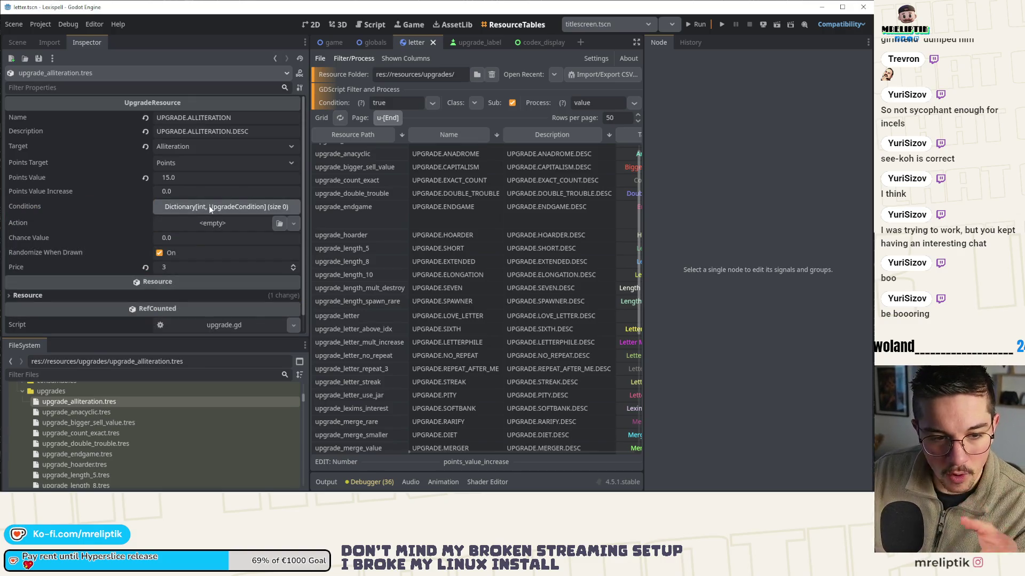
click(211, 209)
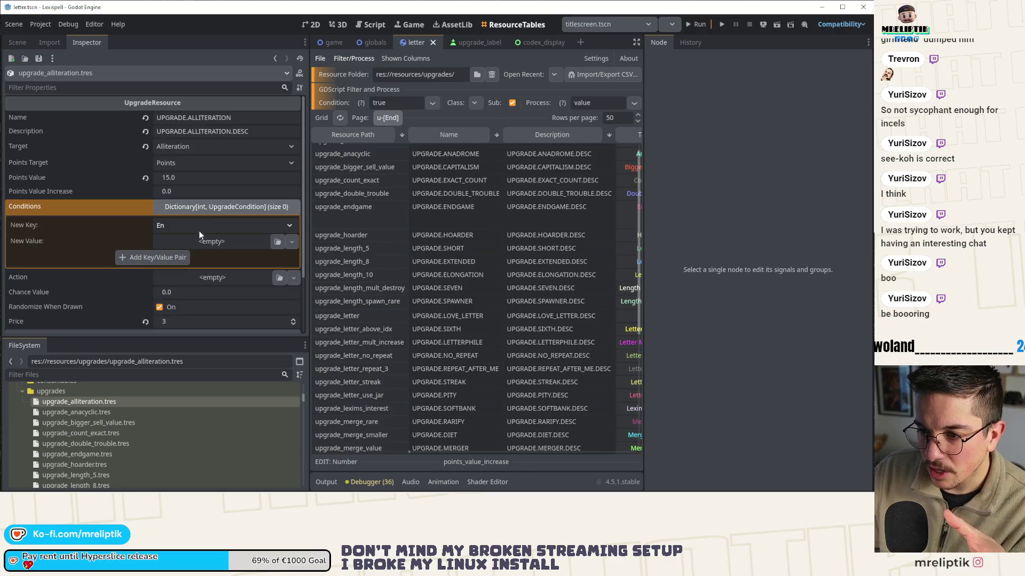
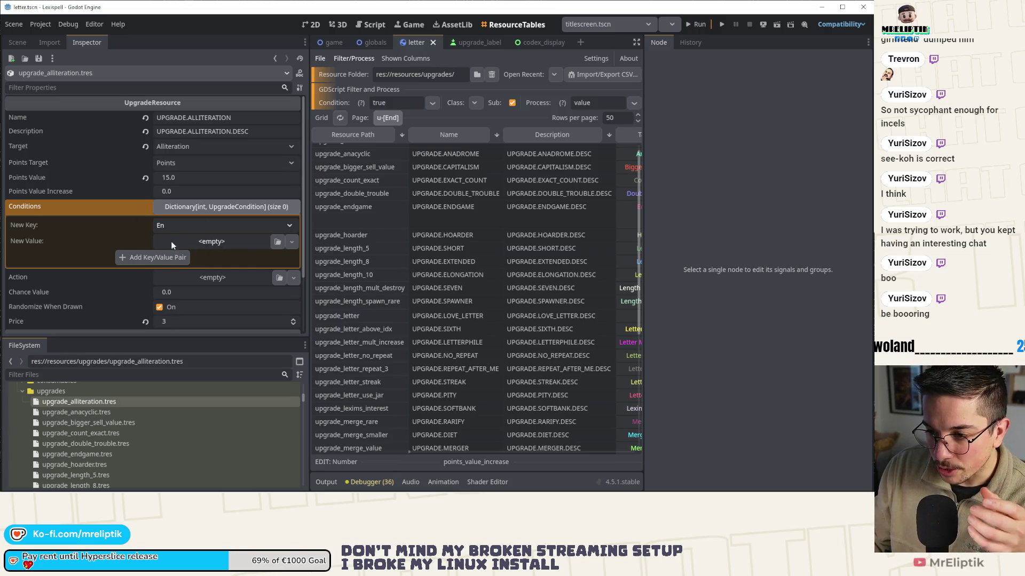
- Collapse the alliteration upgrade's Conditions dictionary and briefly check the spreadsheet window
click(208, 207)
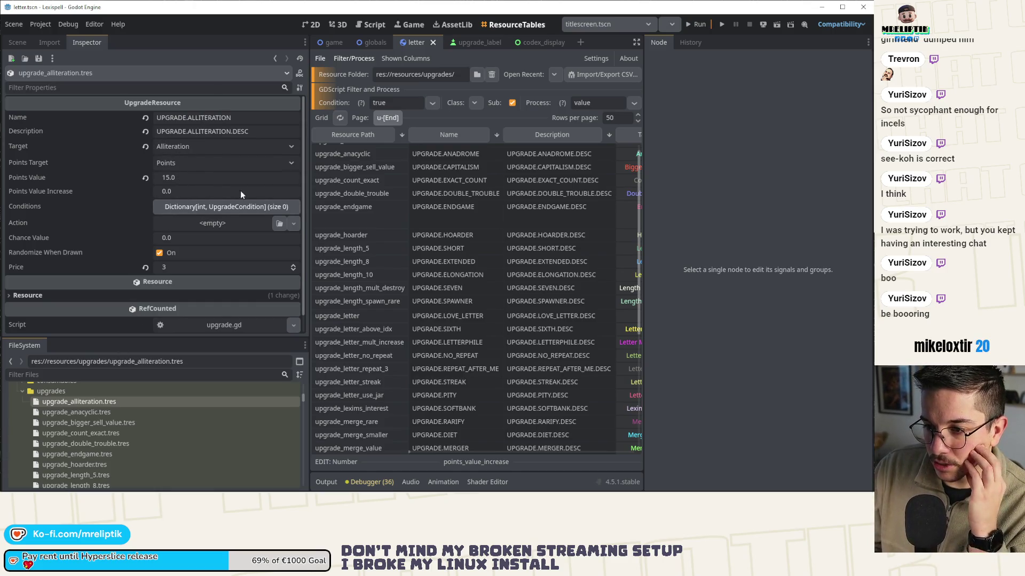
mouse_move(134, 493)
key(alt+Tab)
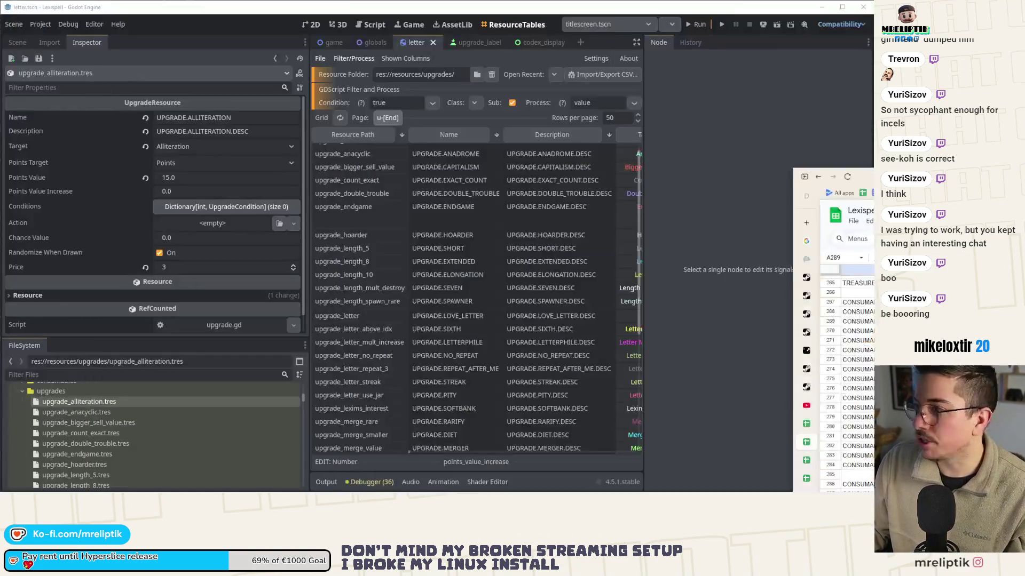
key(alt+Tab)
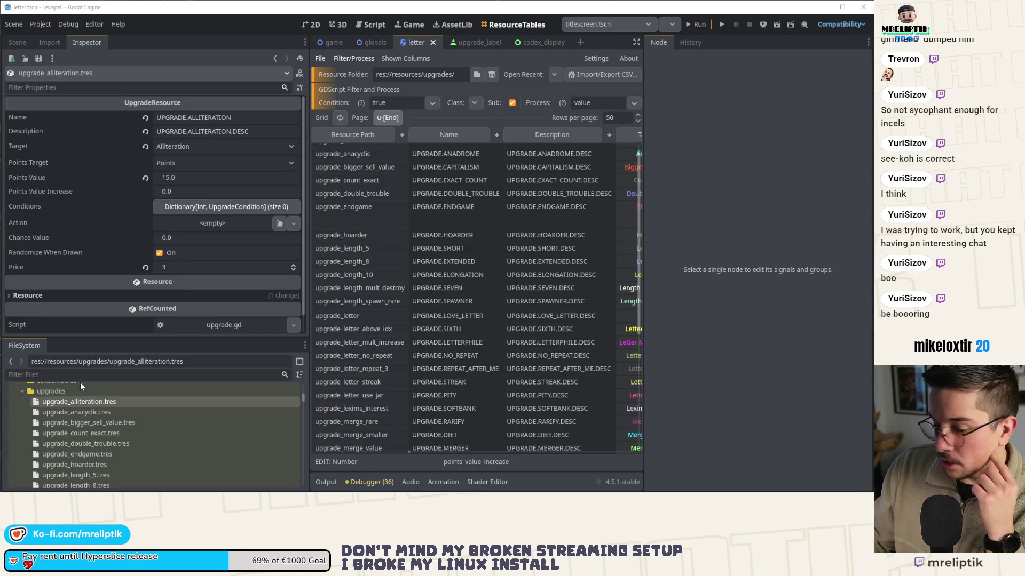
- Review upgrade_anacyclic.tres, then load upgrade_bigger_sell_value.tres (Points Value 1.5, Price 6)
click(68, 413)
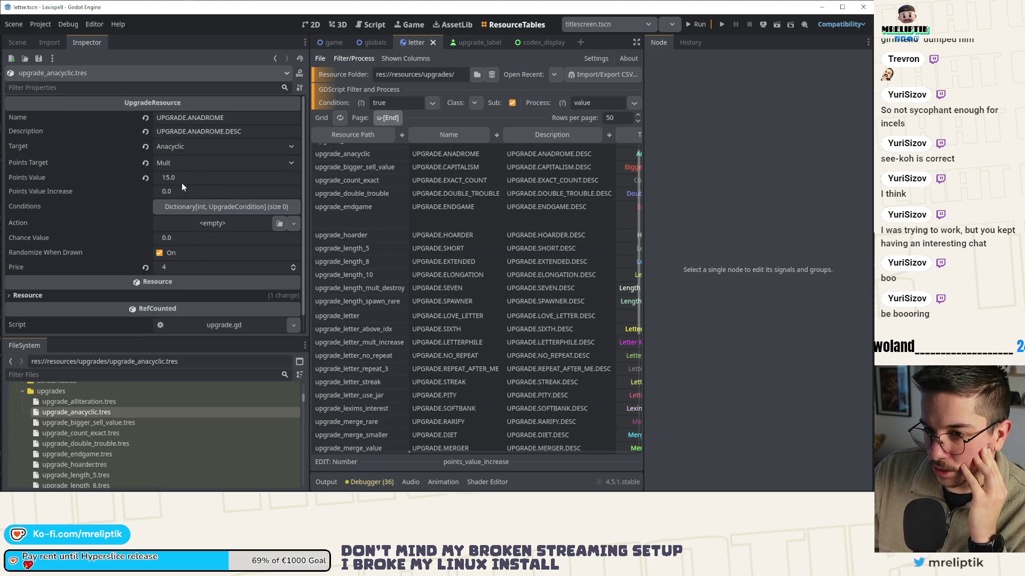
click(80, 413)
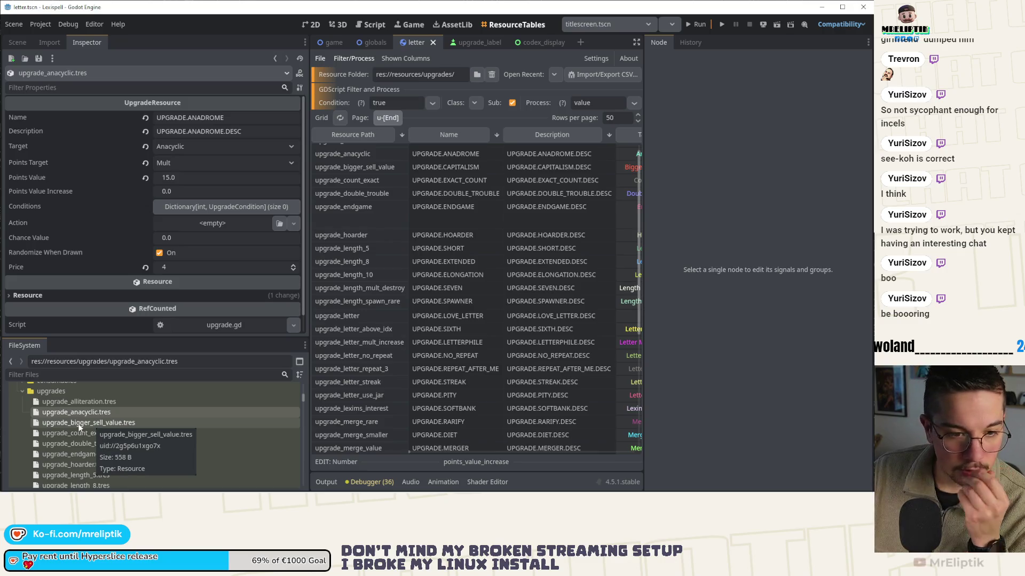
click(79, 424)
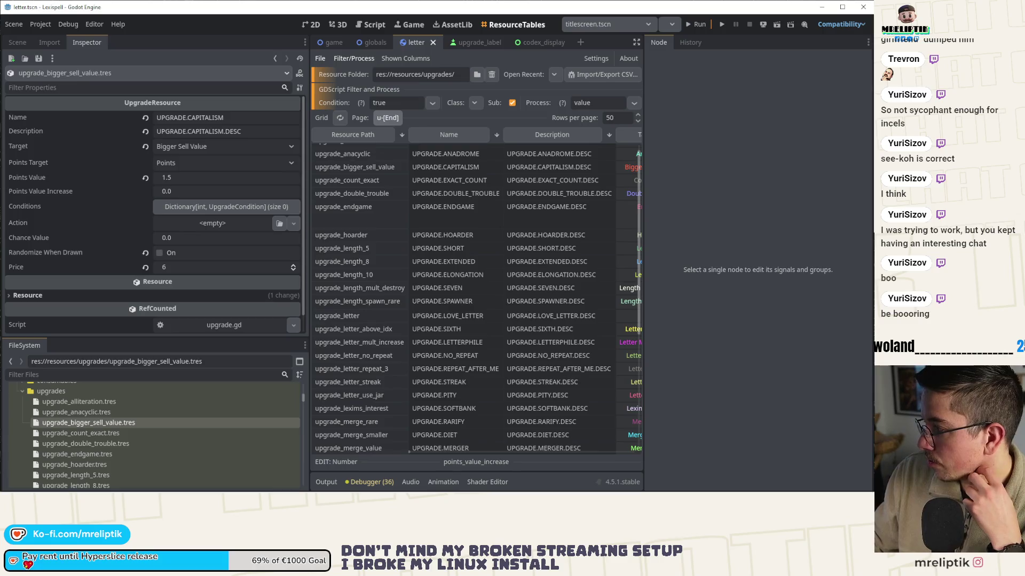
- Revert the bigger sell value upgrade's Points Value from 1.5 to 0.0, leaving Action unset
click(193, 225)
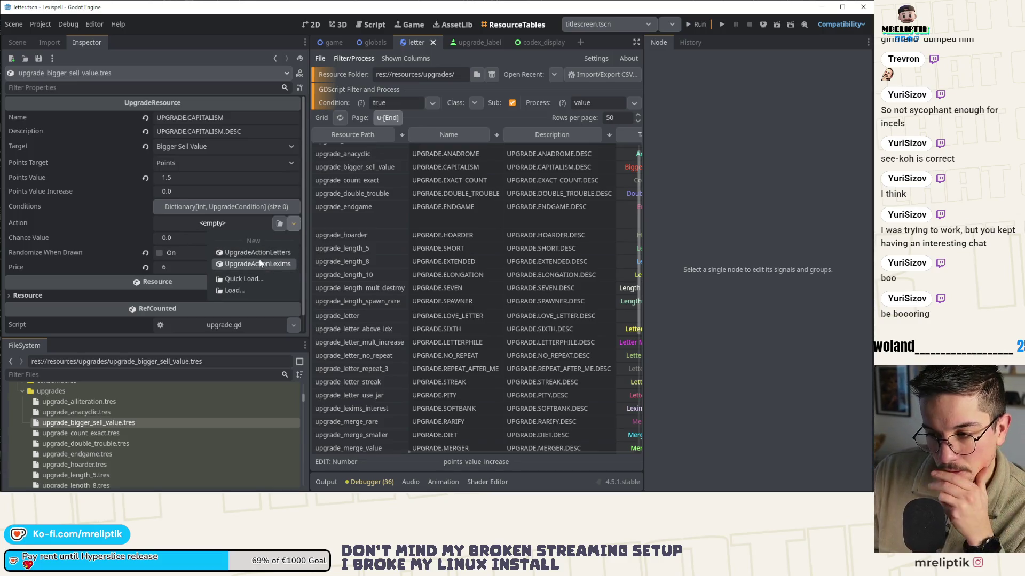
click(187, 221)
click(146, 178)
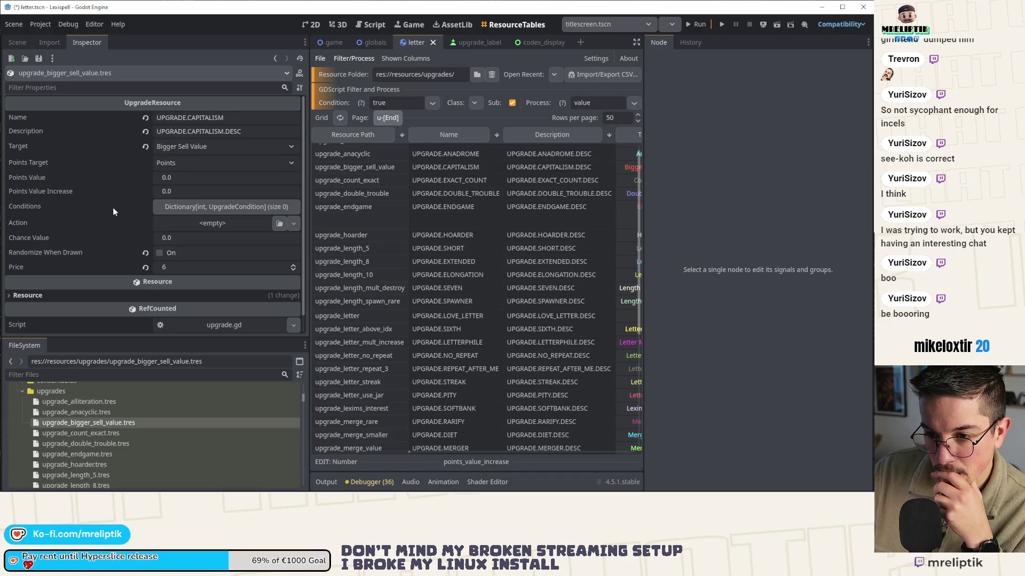
mouse_move(114, 208)
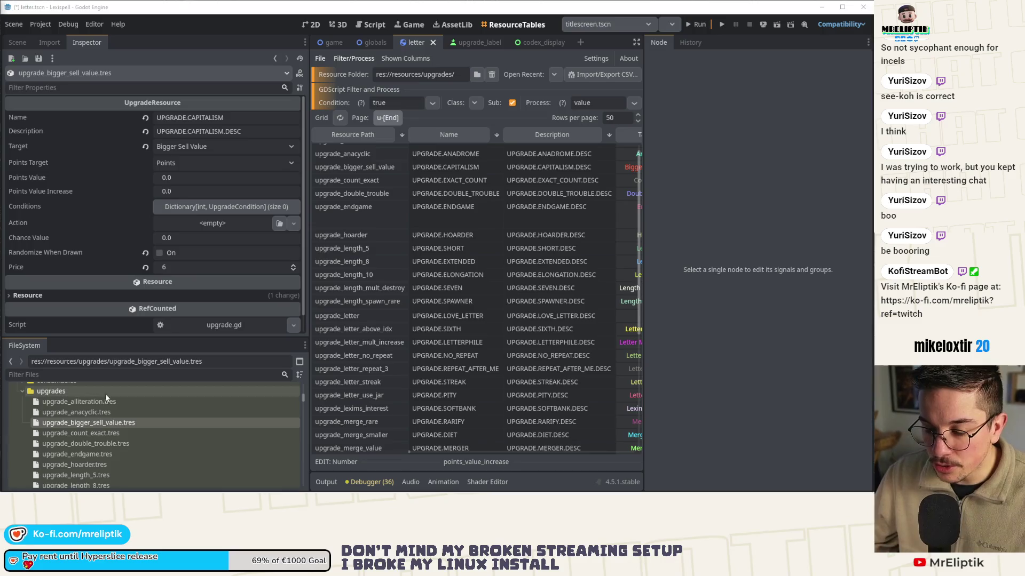
drag(129, 338, 128, 210)
- Duplicate upgrade_action_lexims.gd as upgrade_action_generic.gd
scroll(114, 384, down, 10)
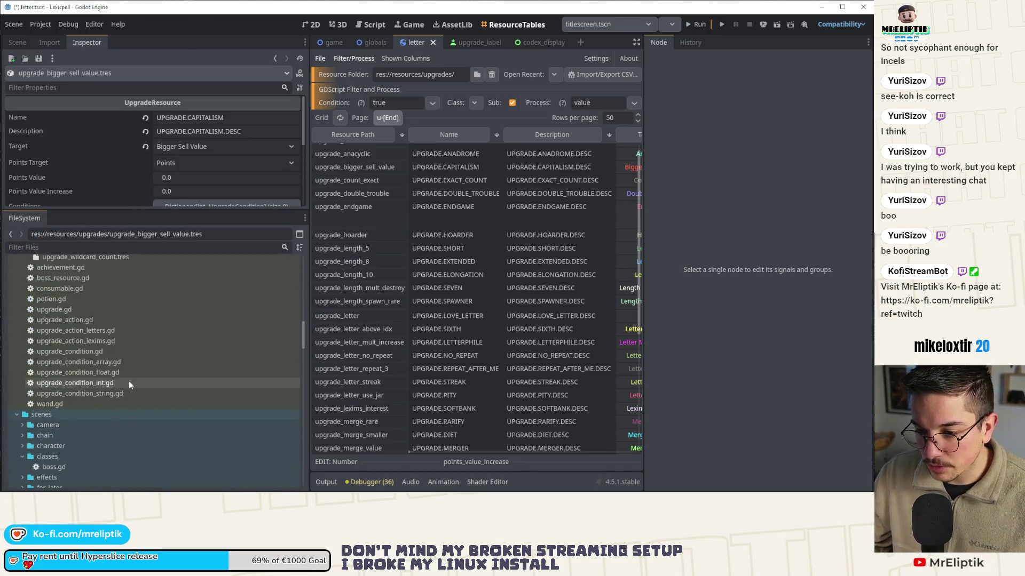
click(87, 341)
right_click(88, 342)
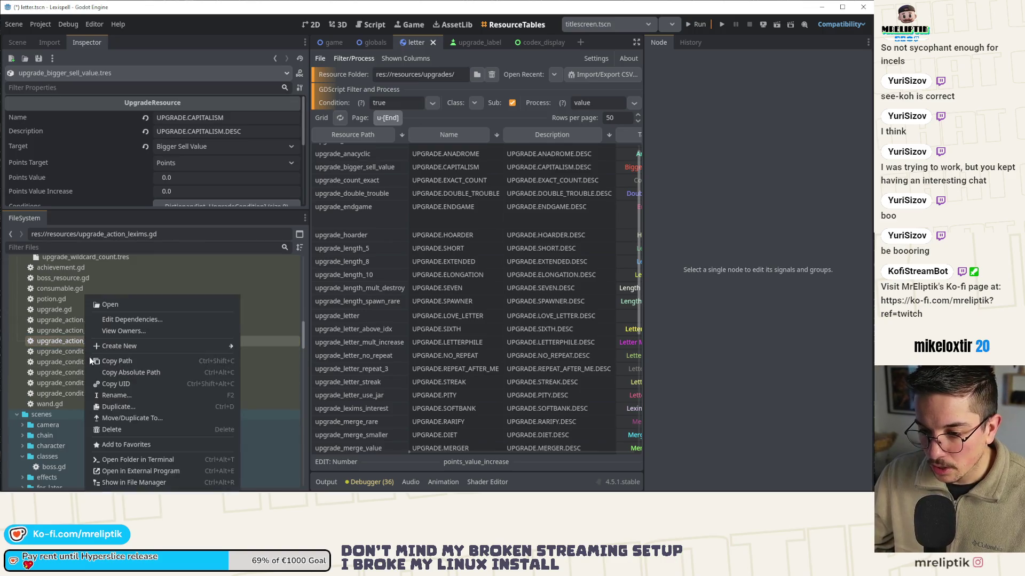
click(123, 407)
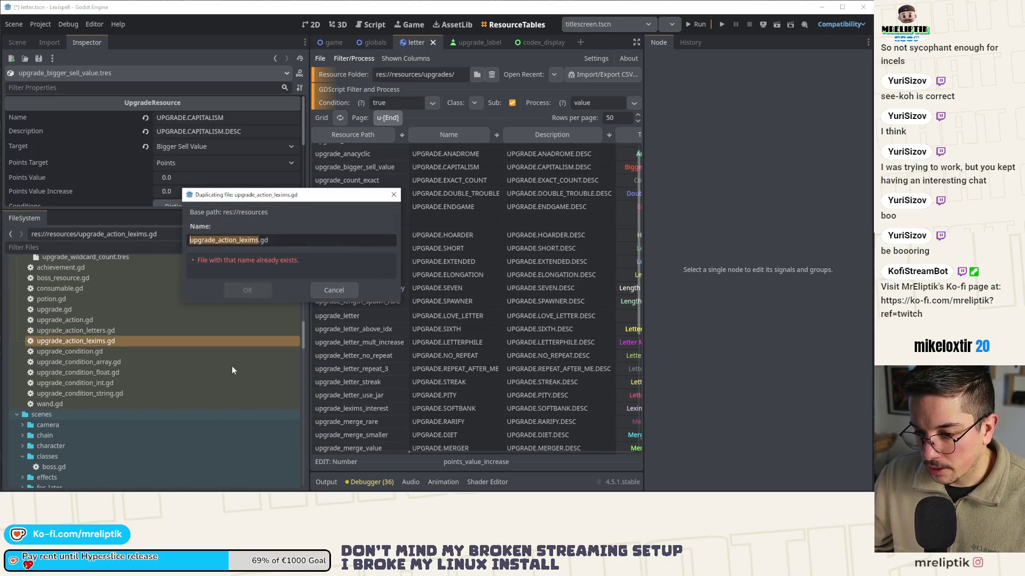
click(259, 241)
key(BackSpace)
key(BackSpace)
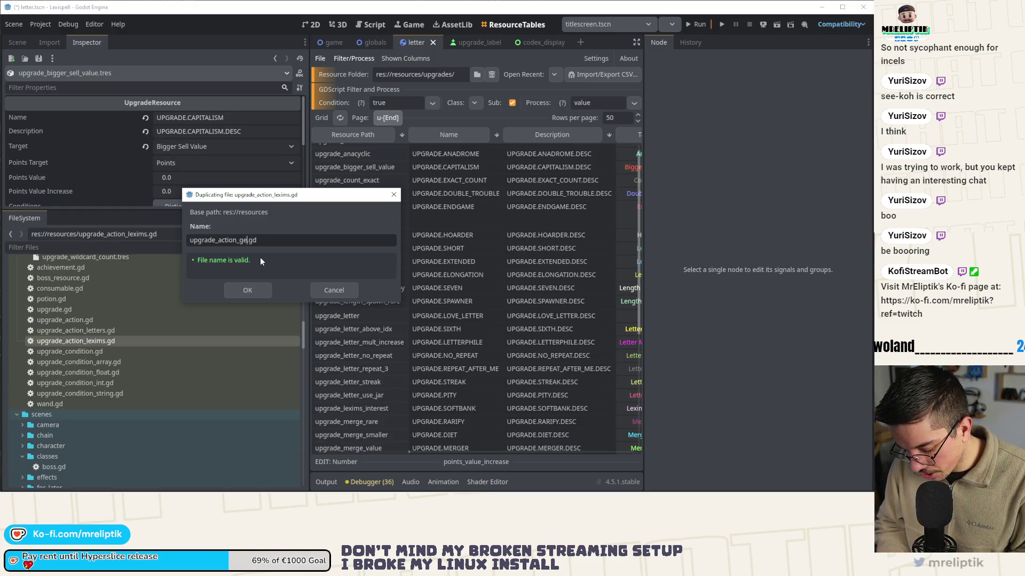
text(c)
key(Return)
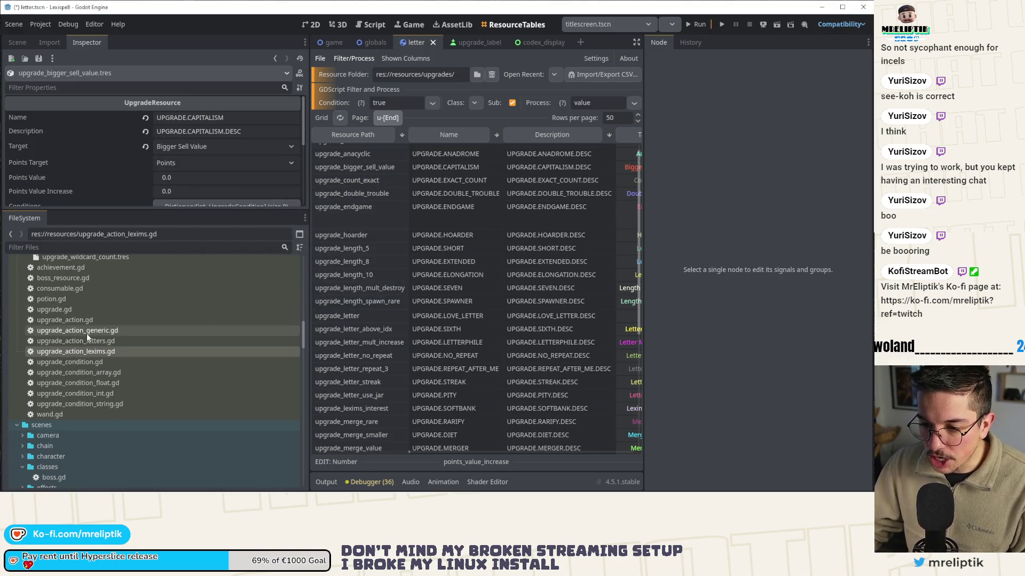
- Rename the new script's class_name to UpgradeActionGeneric and save it
double_click(87, 331)
click(529, 72)
key(BackSpace)
key(BackSpace)
key(BackSpace)
key(BackSpace)
key(BackSpace)
key(BackSpace)
text(Generic extends UpgradeAction)
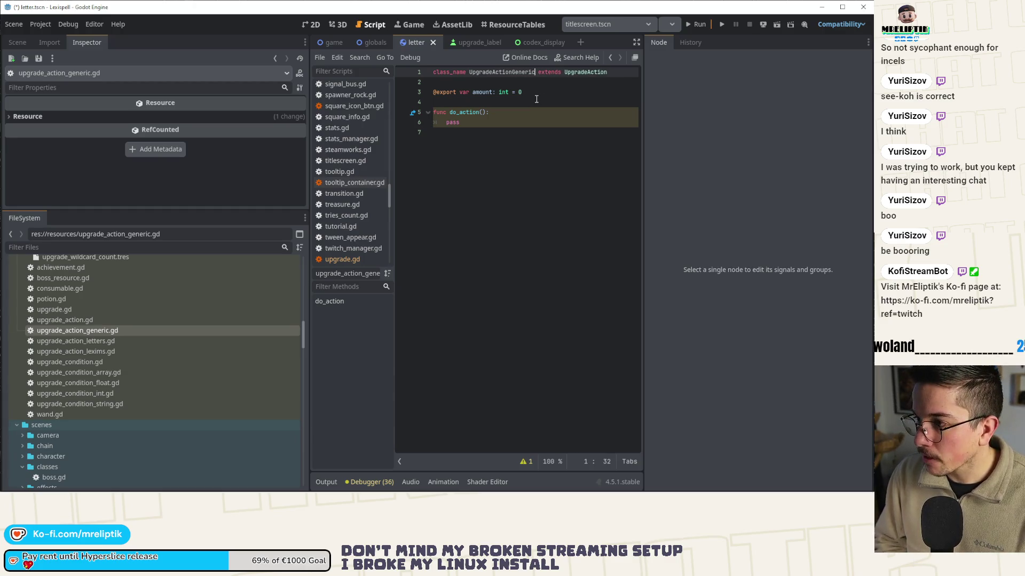
click(551, 105)
key(ctrl+s)
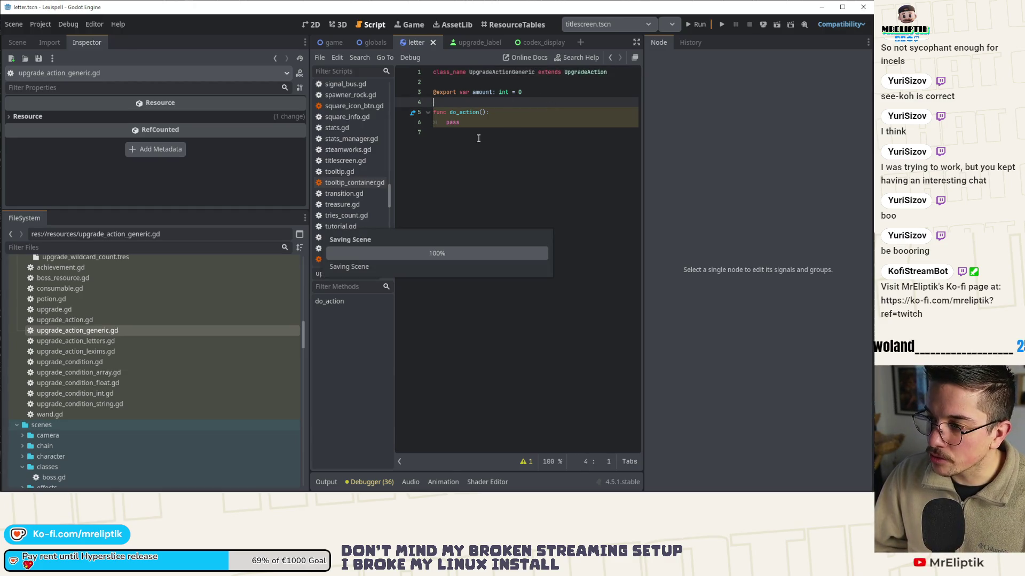
- Look over the empty do_action function, then return to the bigger sell value upgrade
click(488, 131)
key(shift+Up)
key(shift+Up)
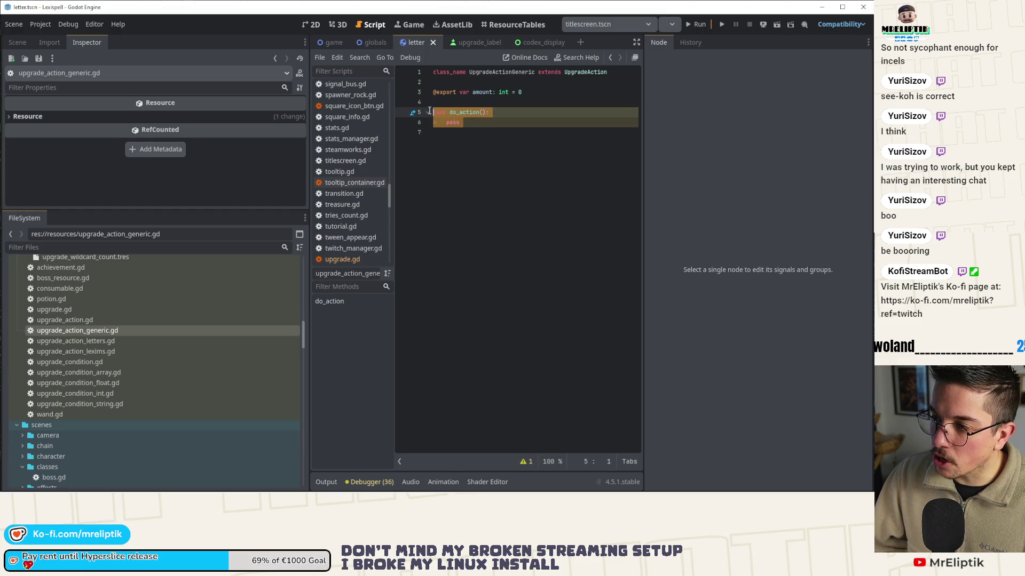
click(485, 202)
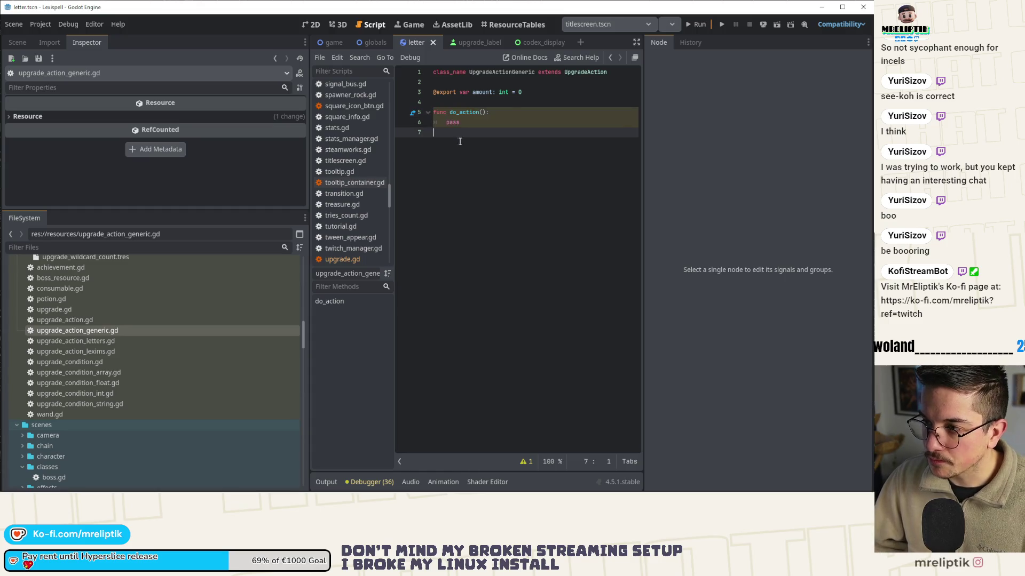
scroll(99, 363, up, 10)
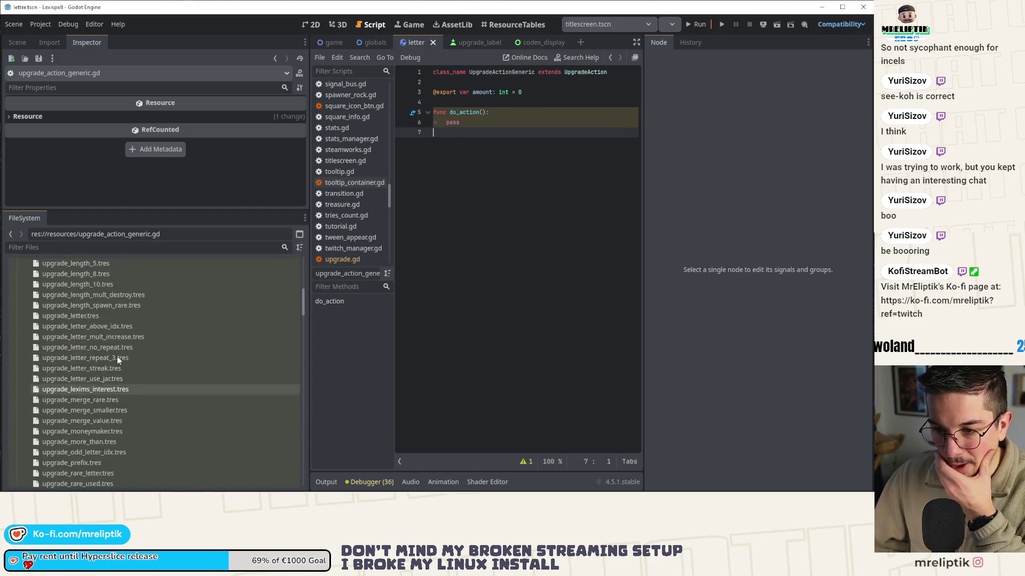
click(95, 323)
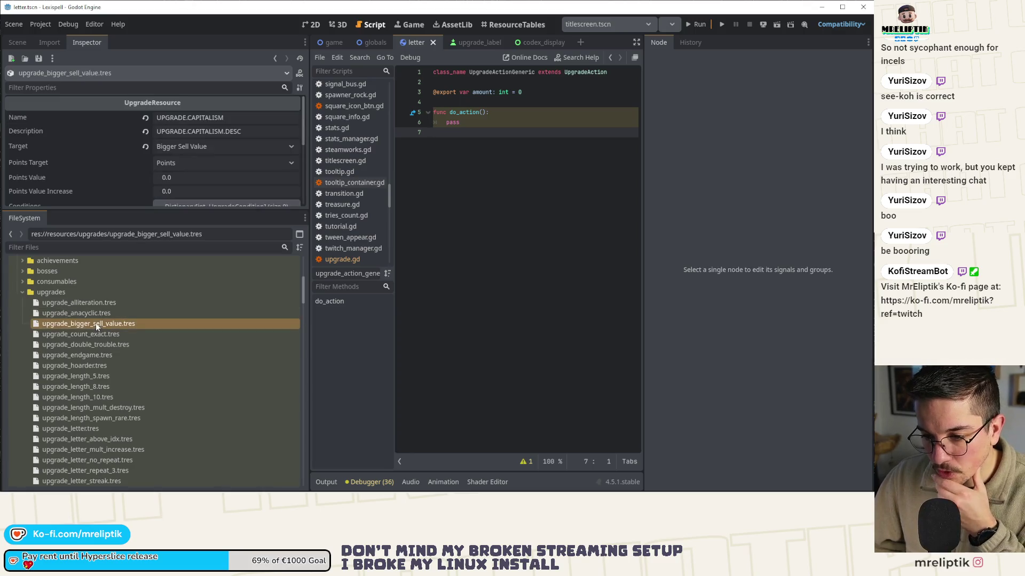
- Assign a new UpgradeActionGeneric as the bigger sell value upgrade's Action
drag(169, 212, 167, 317)
click(213, 223)
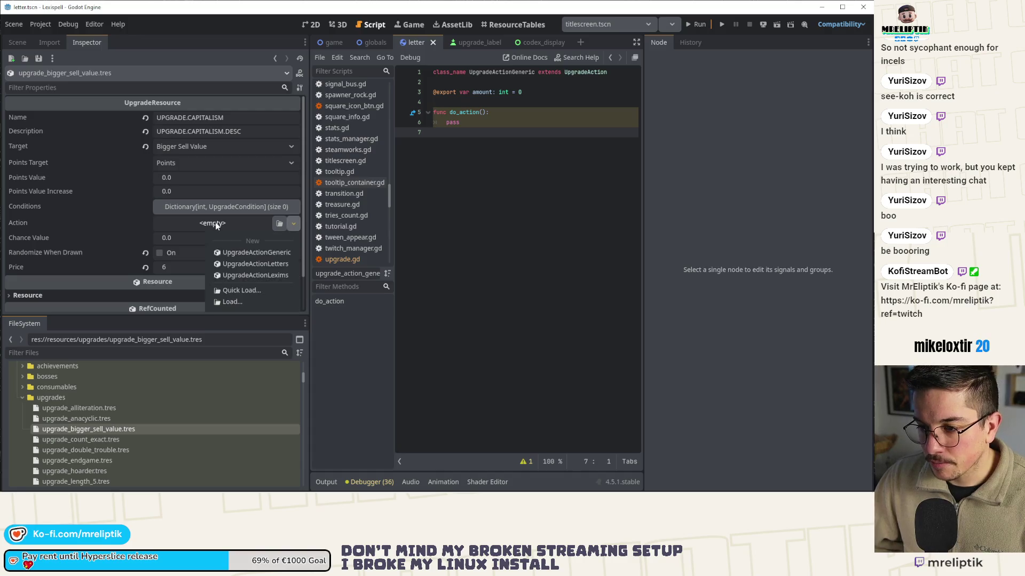
click(248, 253)
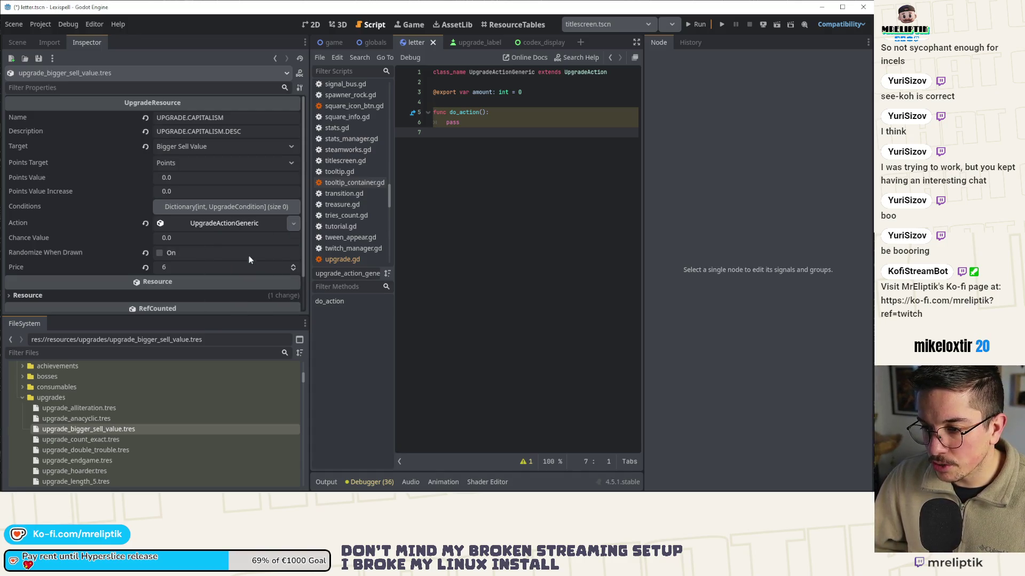
click(218, 224)
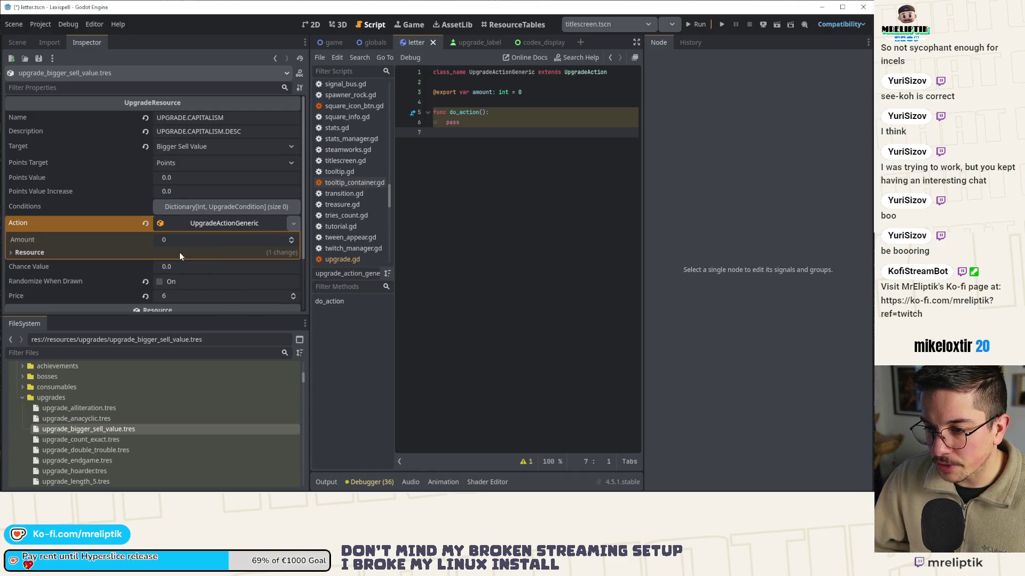
click(252, 238)
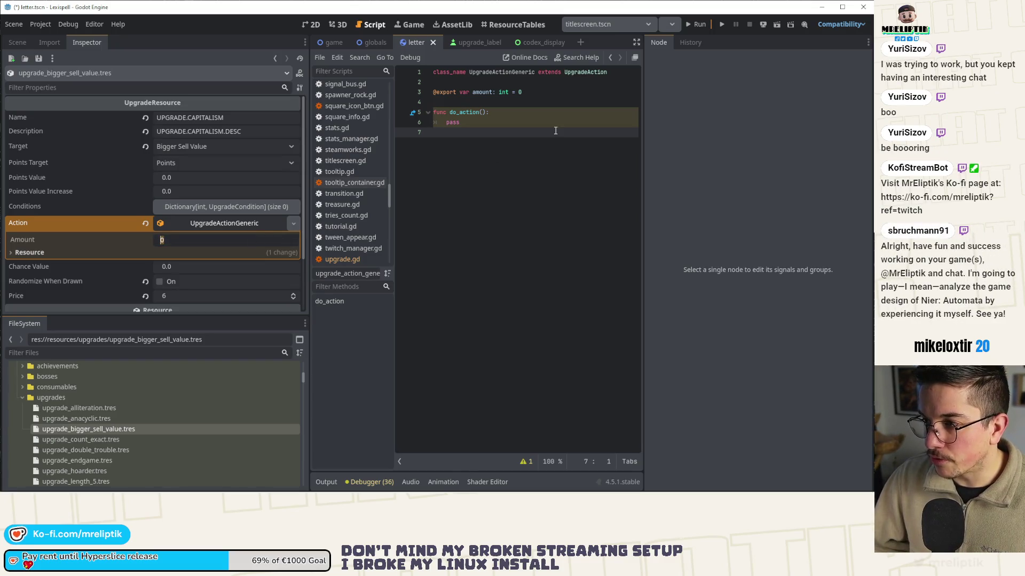
- Change the generic action script's amount type to float and save the script
click(509, 92)
text(float)
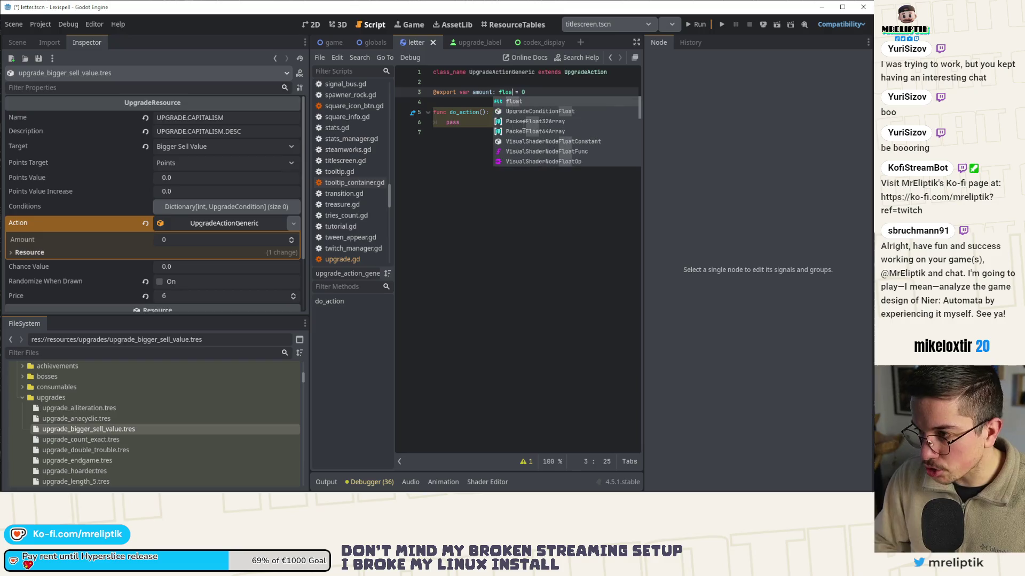
click(512, 149)
key(ctrl+s)
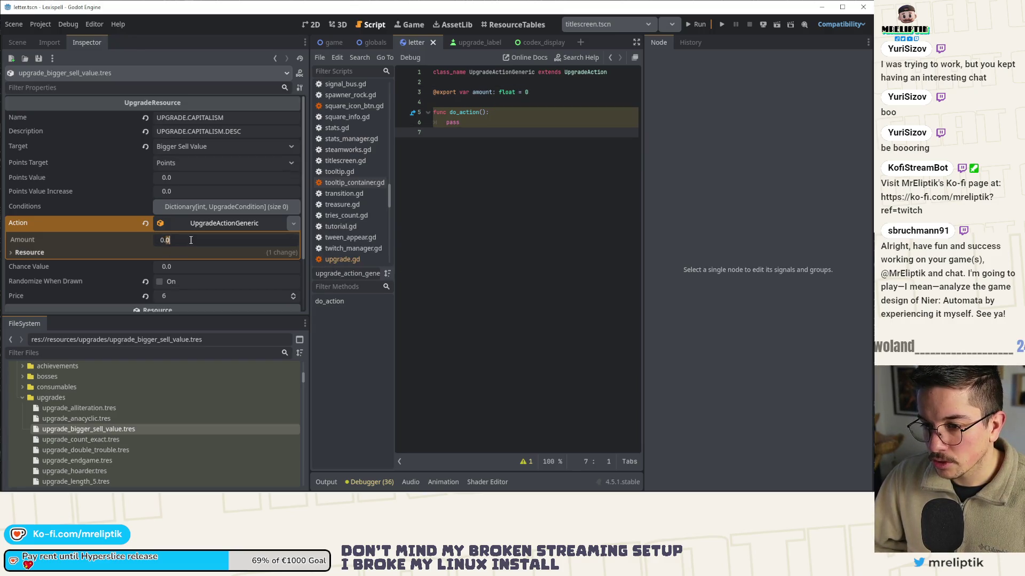
- Set the action's Amount to 1.5 and save the upgrade resource
click(191, 241)
text(1.5)
key(Return)
key(ctrl+s)
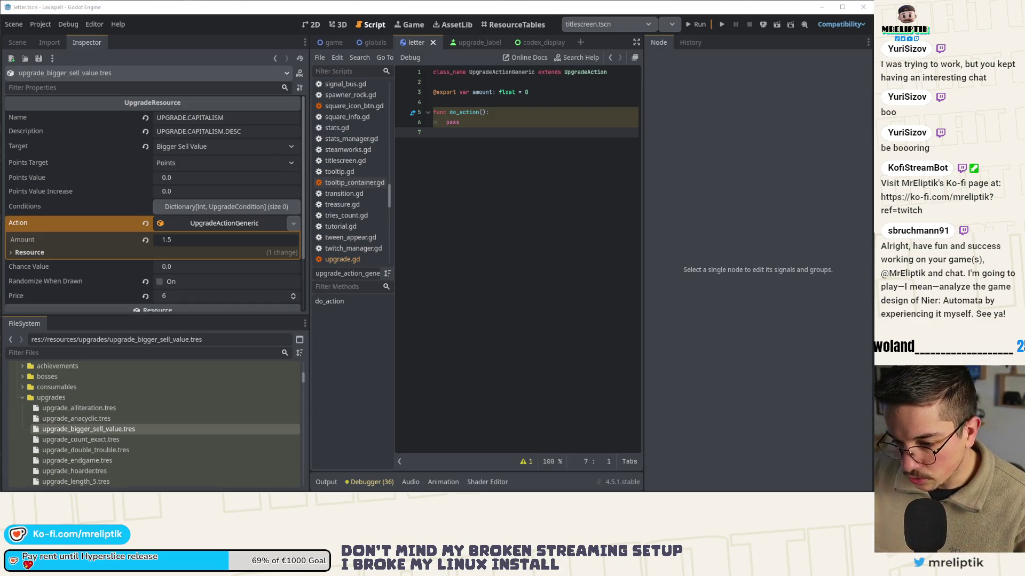
click(106, 440)
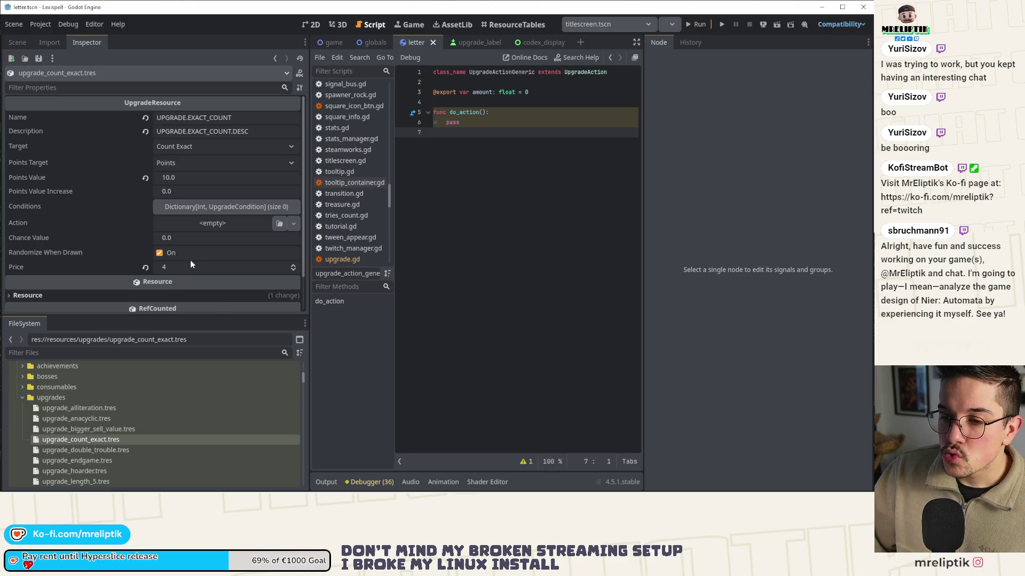
- Expand and collapse the count exact upgrade's Conditions dictionary to inspect its entries
click(229, 205)
click(215, 206)
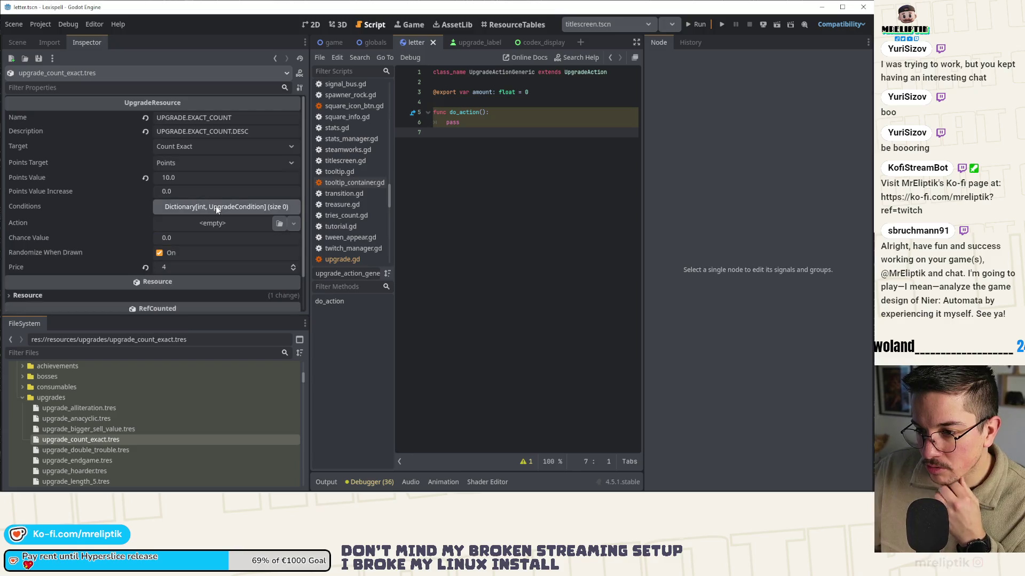
click(212, 209)
click(204, 206)
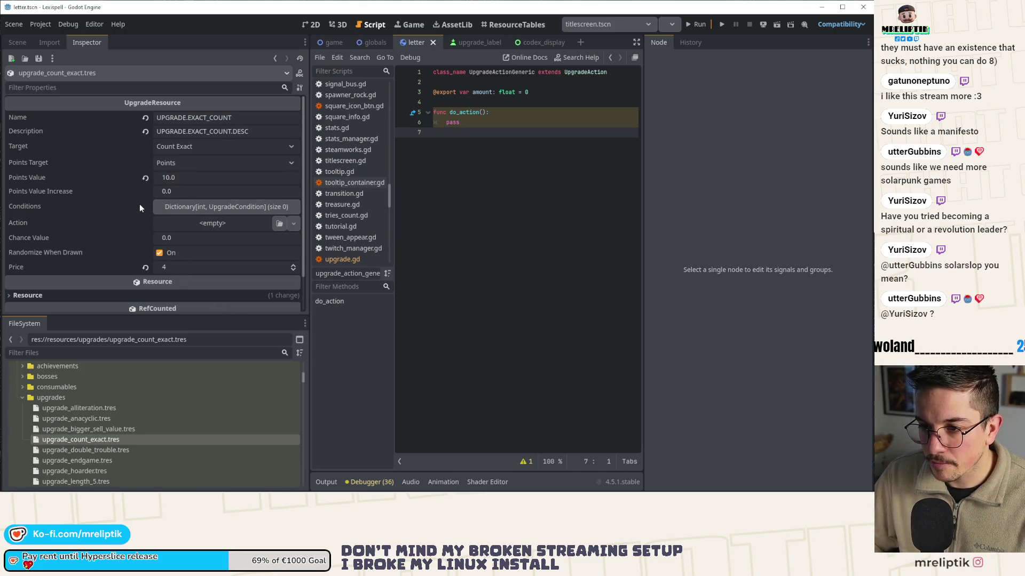
- Reopen upgrade_bigger_sell_value.tres to confirm its generic action with Amount 1.5
mouse_move(141, 208)
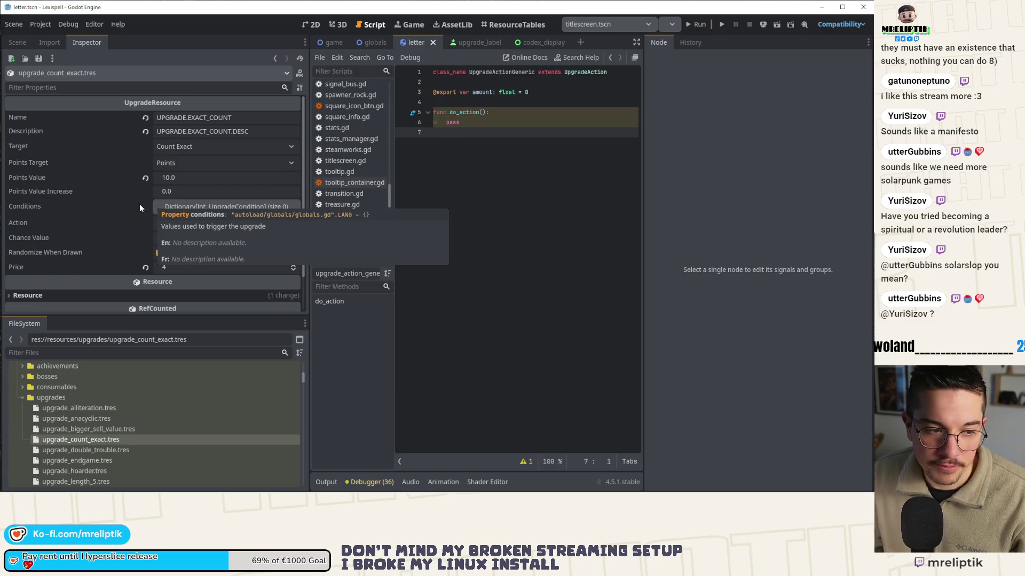
mouse_move(131, 229)
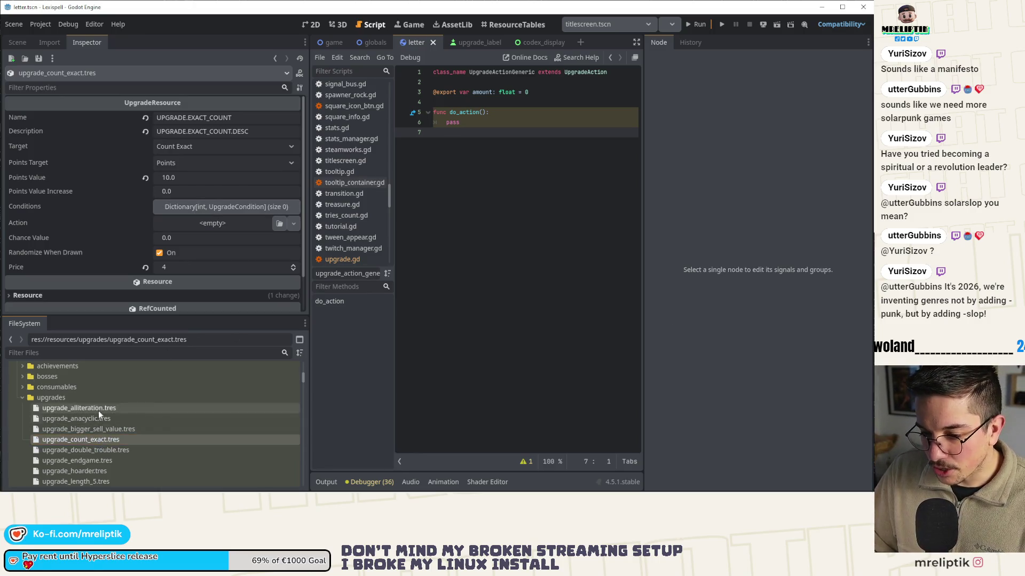
drag(105, 430, 106, 431)
click(106, 431)
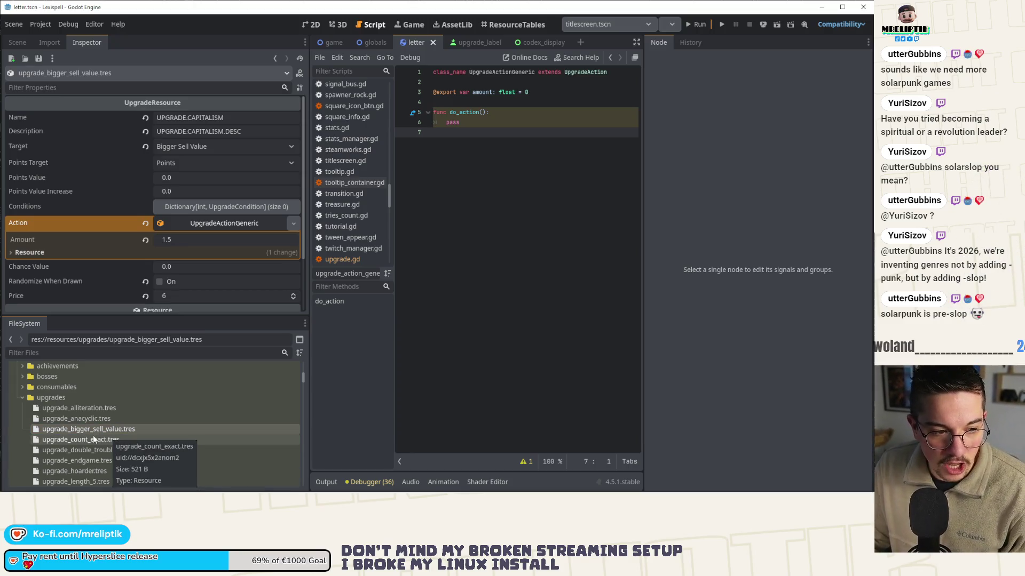
click(92, 430)
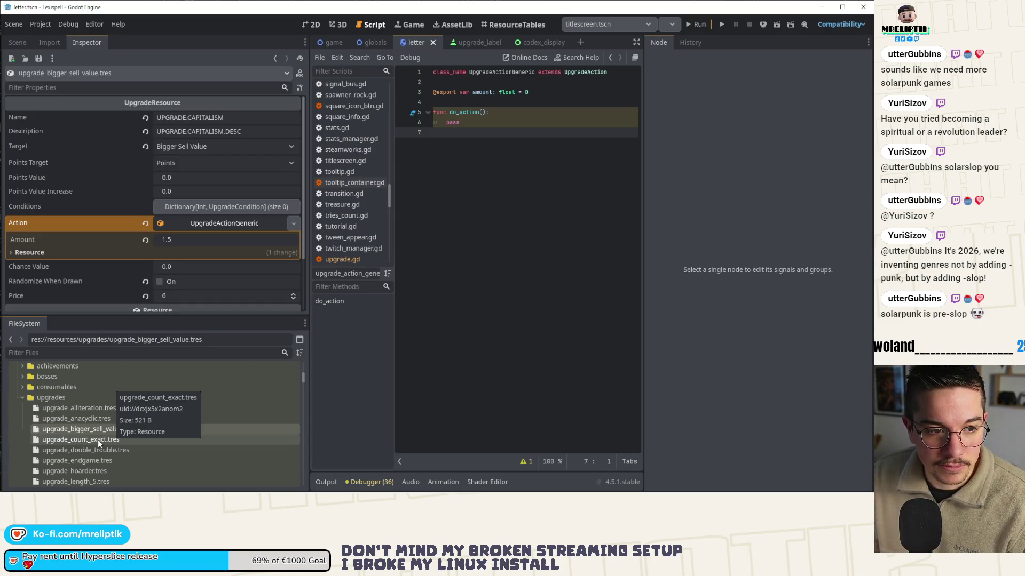
click(113, 417)
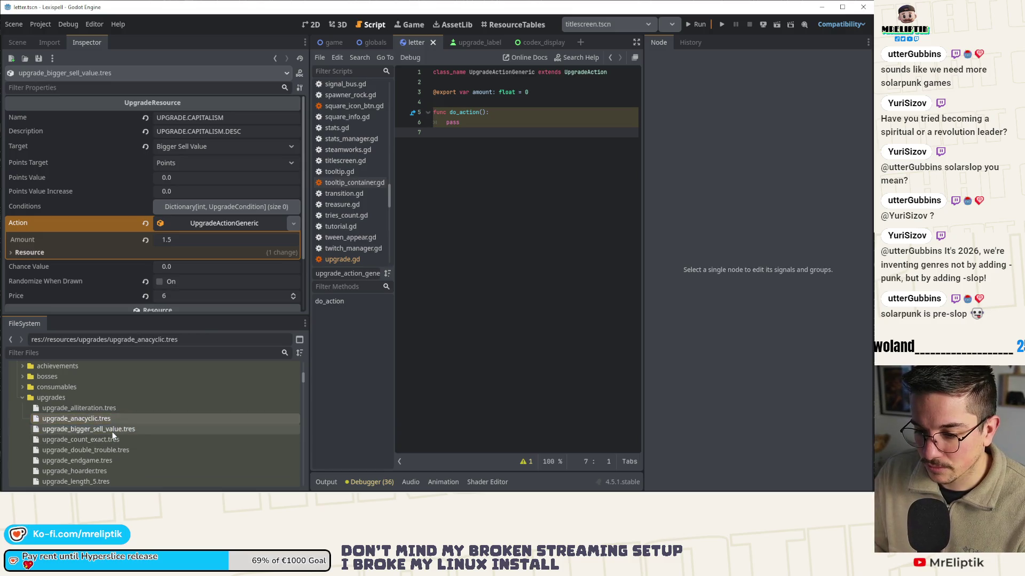
click(110, 428)
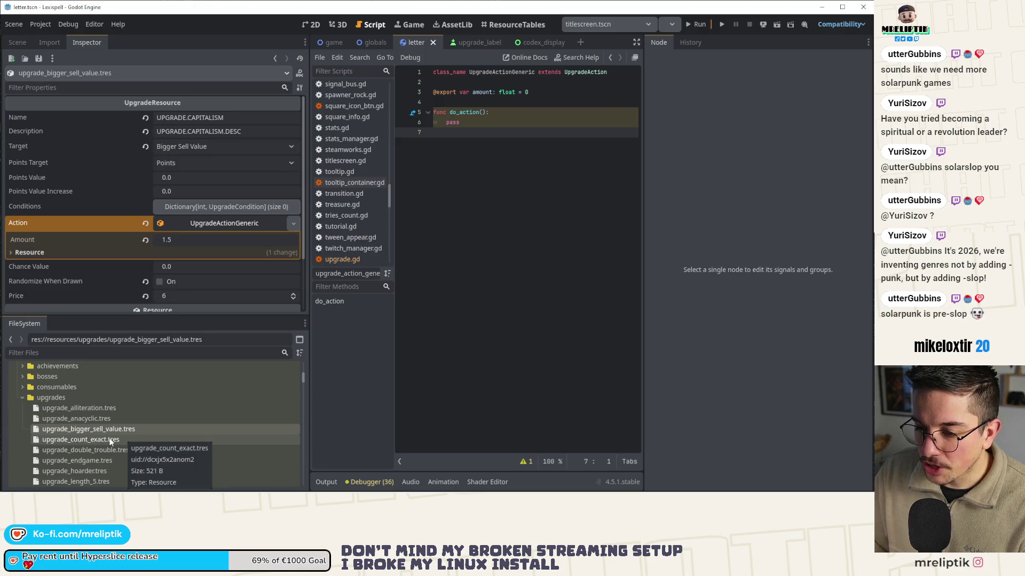
click(111, 440)
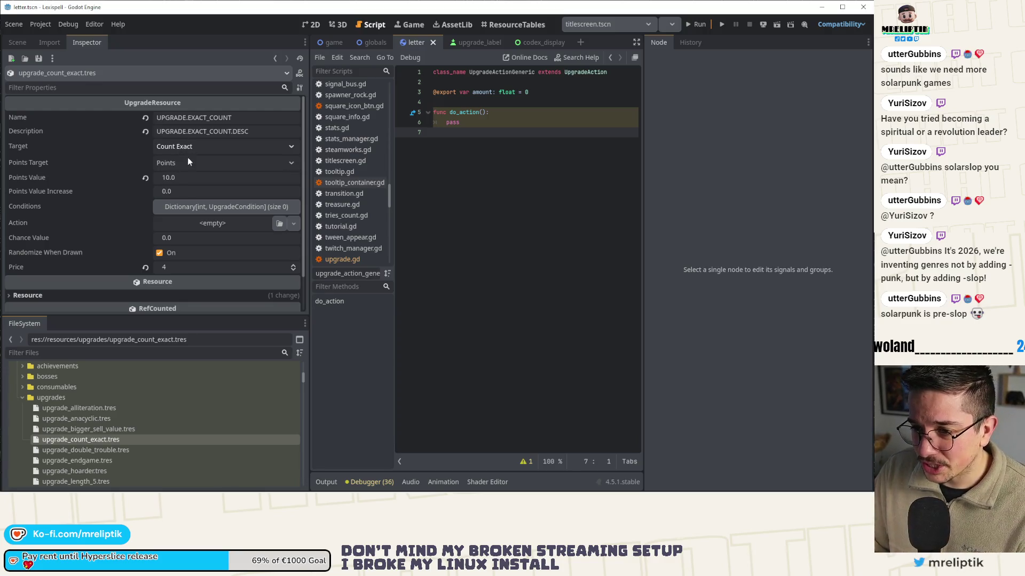
- Glance at the double trouble upgrade, then load upgrade_endgame.tres
click(190, 210)
click(190, 210)
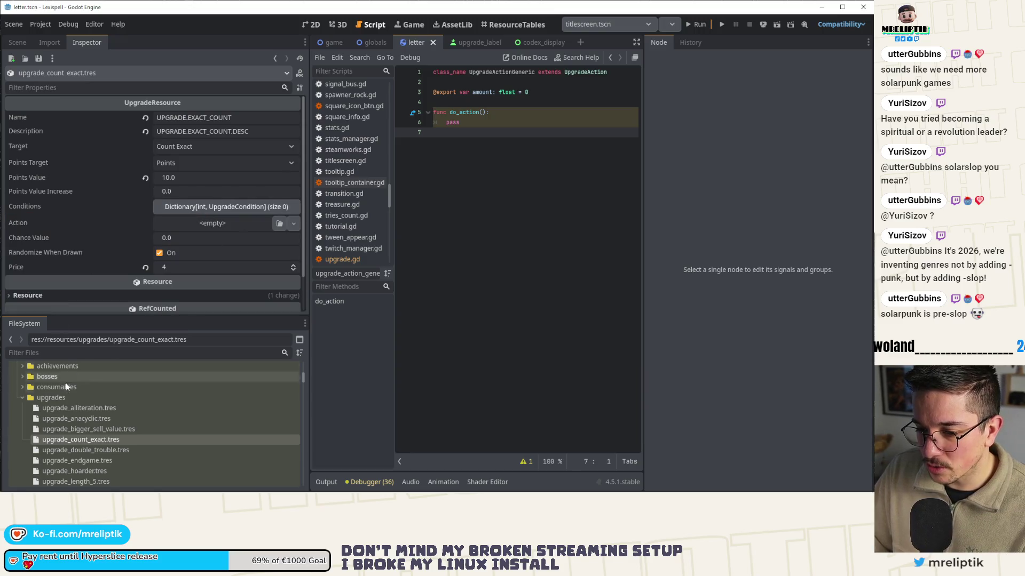
click(79, 448)
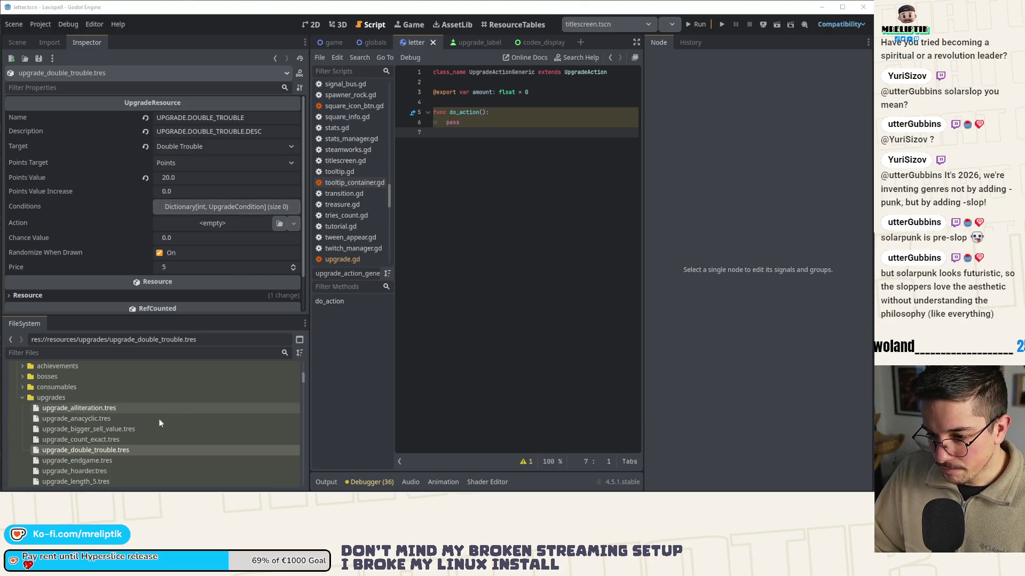
scroll(165, 415, down, 1)
click(90, 445)
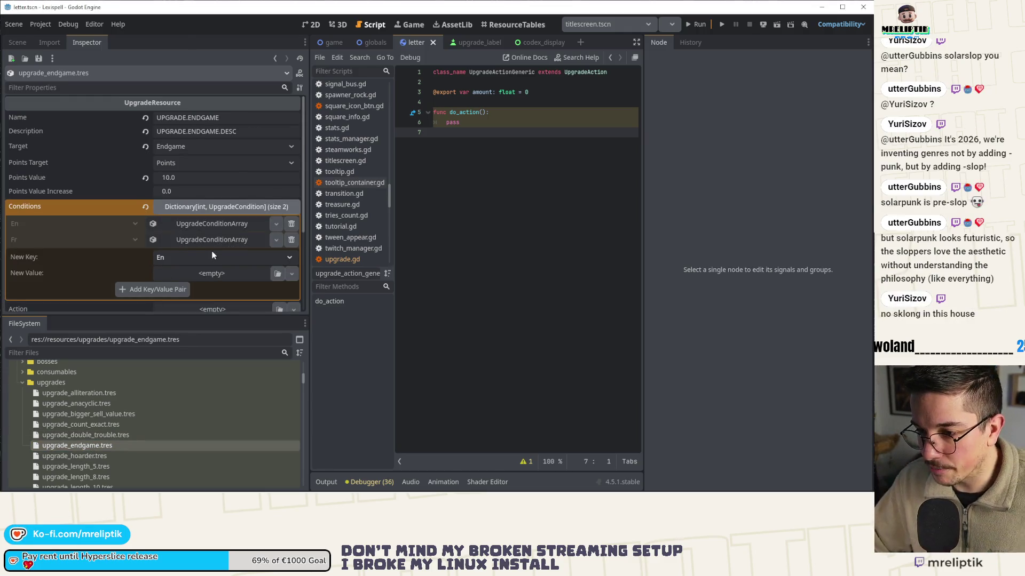
- Inspect the En condition's English suffixes ing, ed and ly
click(217, 225)
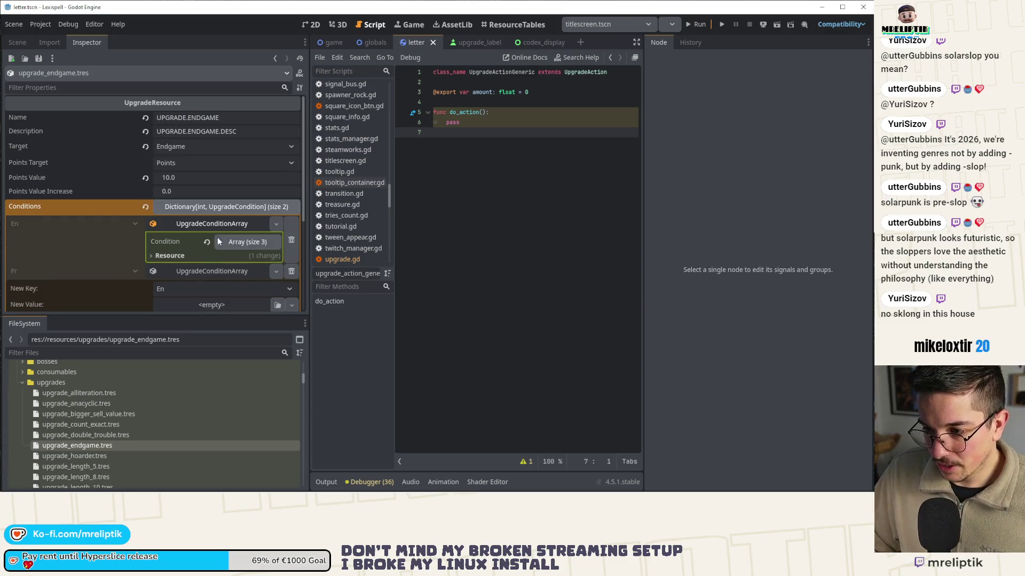
click(219, 244)
scroll(191, 265, down, 3)
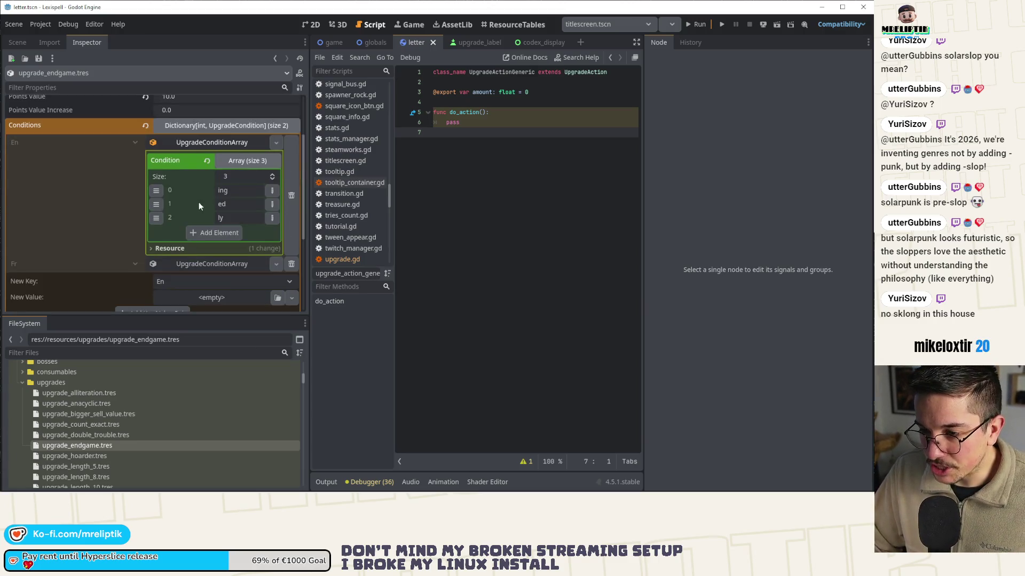
click(238, 161)
scroll(114, 169, up, 1)
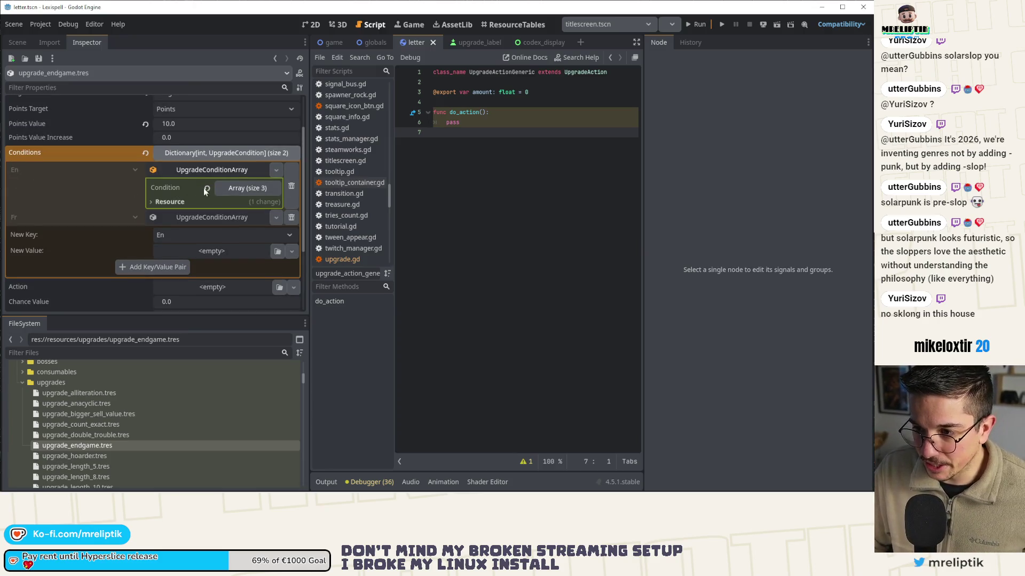
click(247, 187)
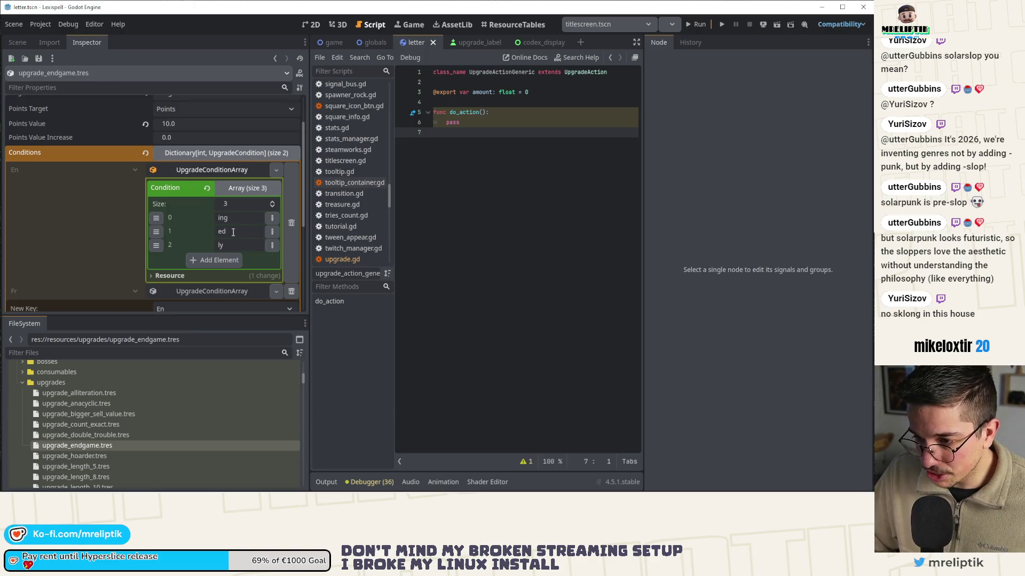
click(245, 190)
click(212, 170)
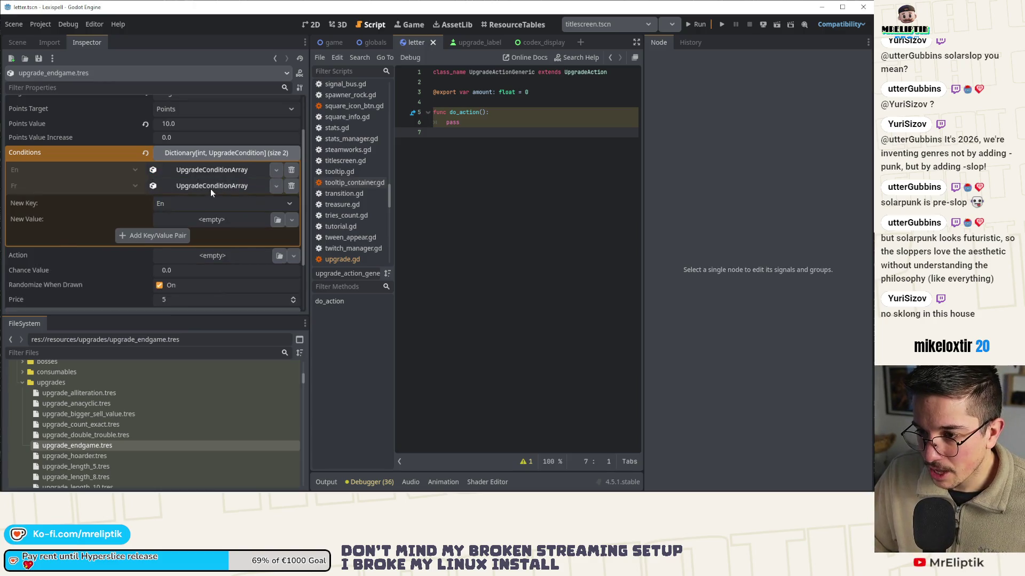
- Inspect the Fr condition's French suffixes iste, age and isme, then collapse Conditions
click(210, 189)
click(235, 203)
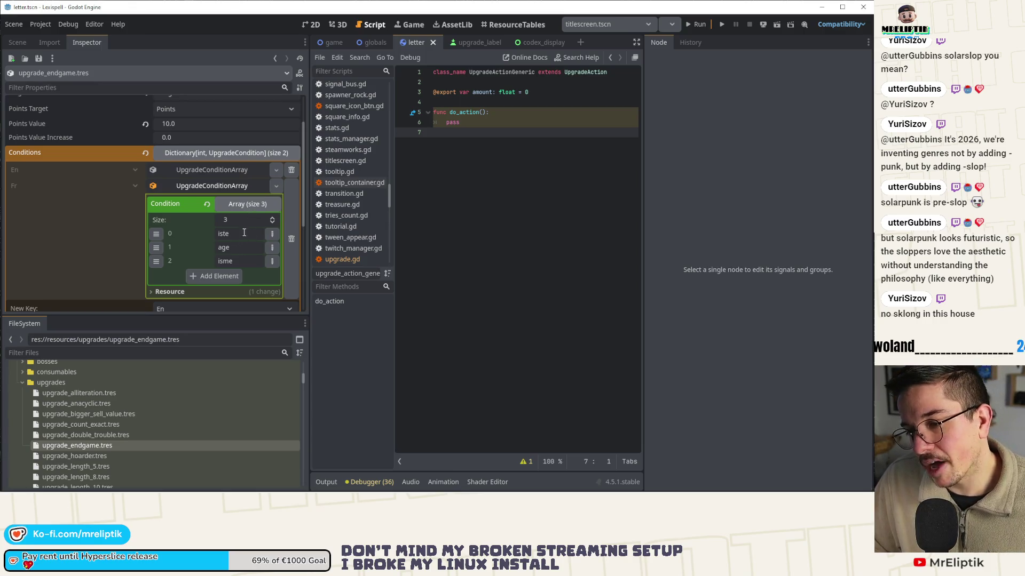
click(207, 153)
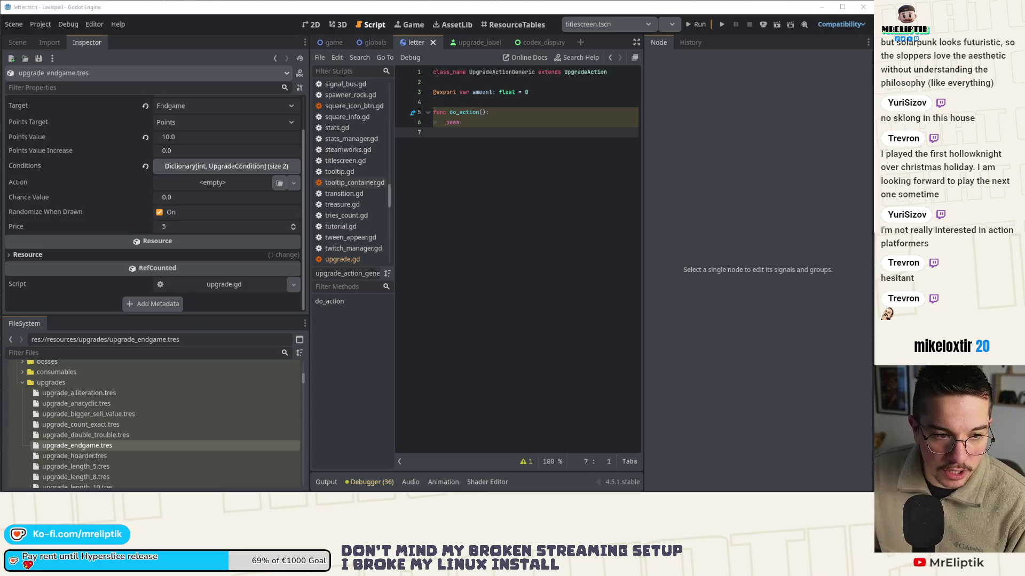
- Browse the endgame, double trouble and hoarder upgrades, then load upgrade_length_5.tres and expand its conditions
click(85, 447)
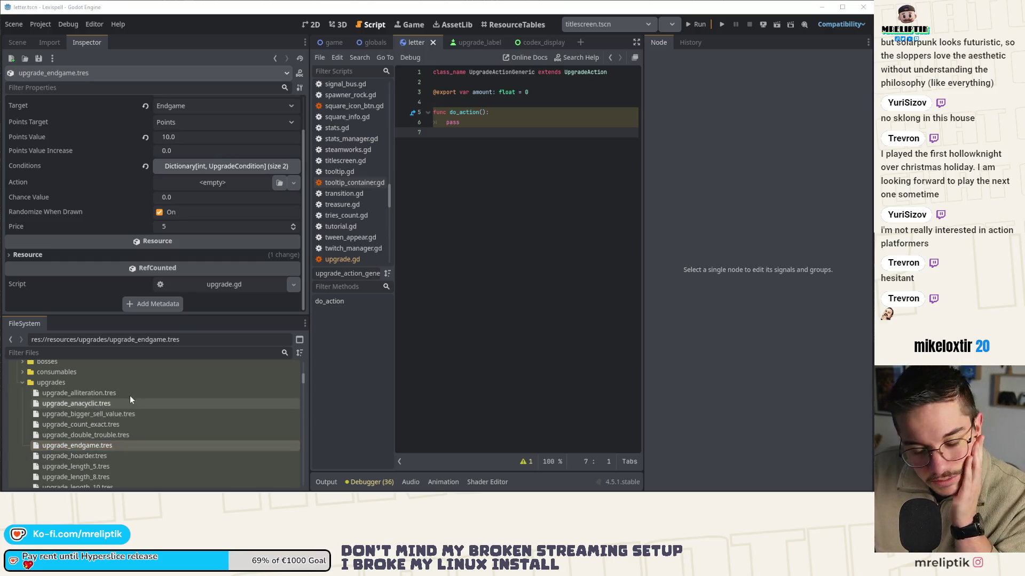
click(107, 435)
click(107, 456)
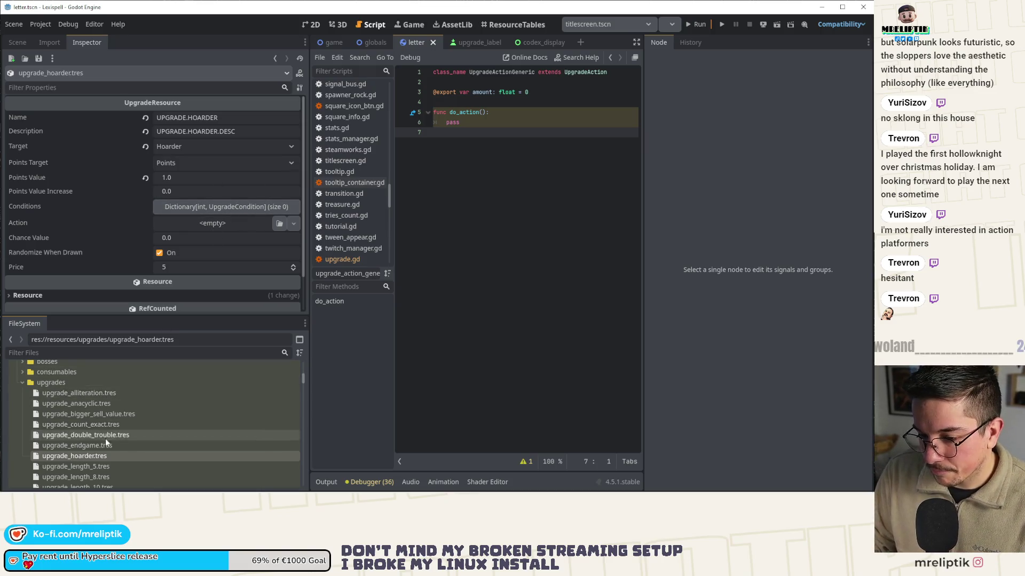
click(102, 445)
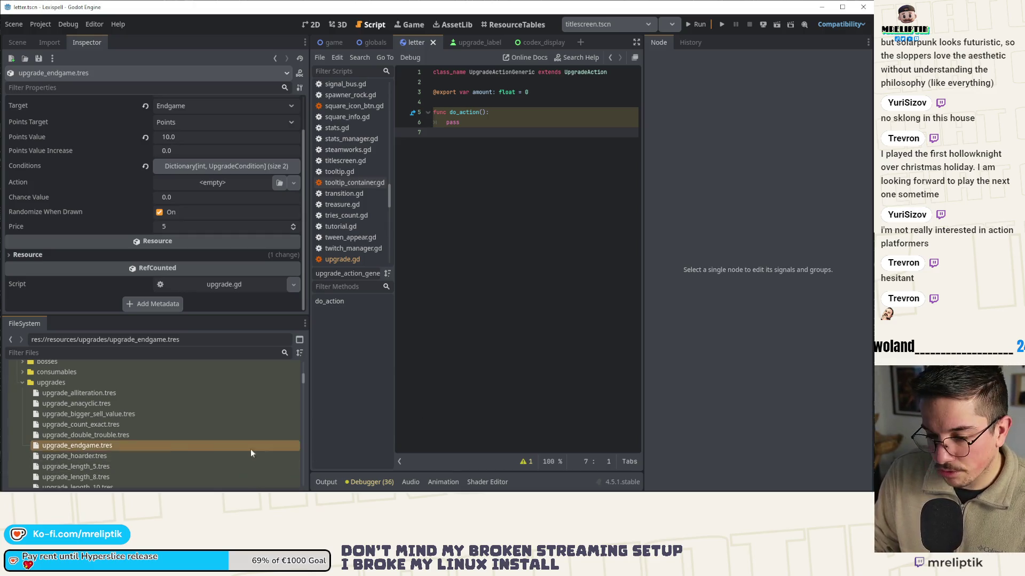
click(112, 457)
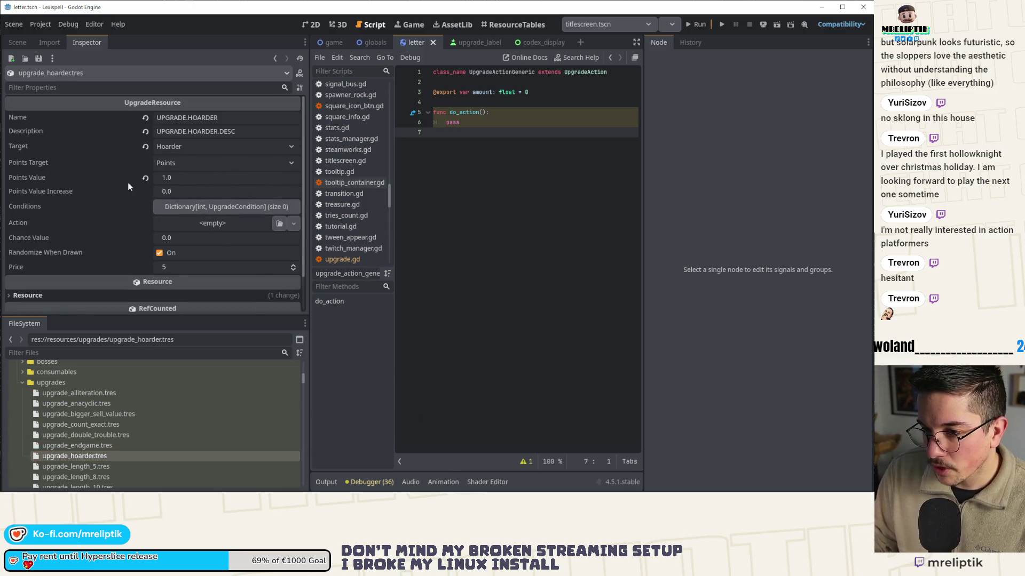
scroll(69, 452, down, 3)
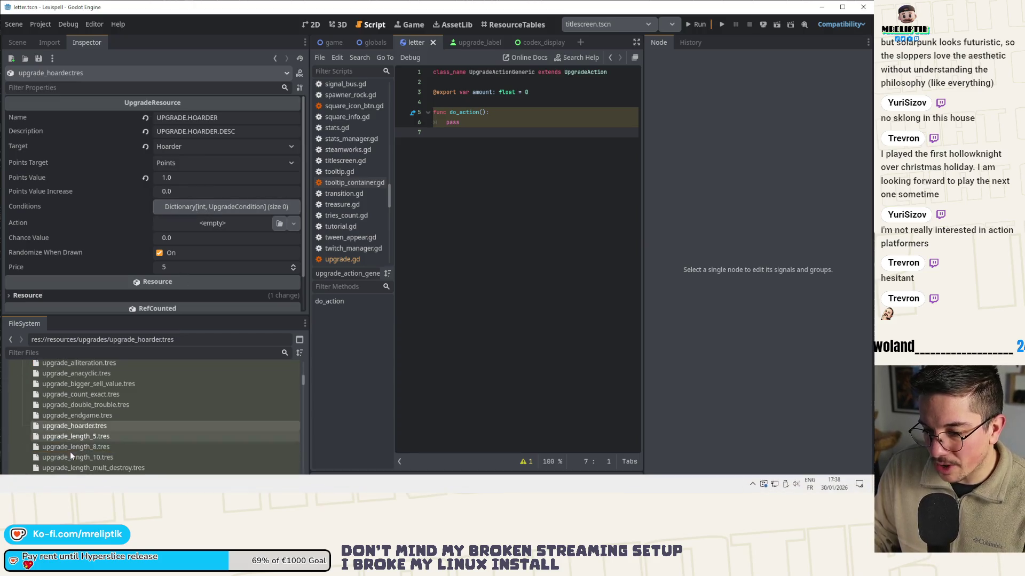
click(105, 438)
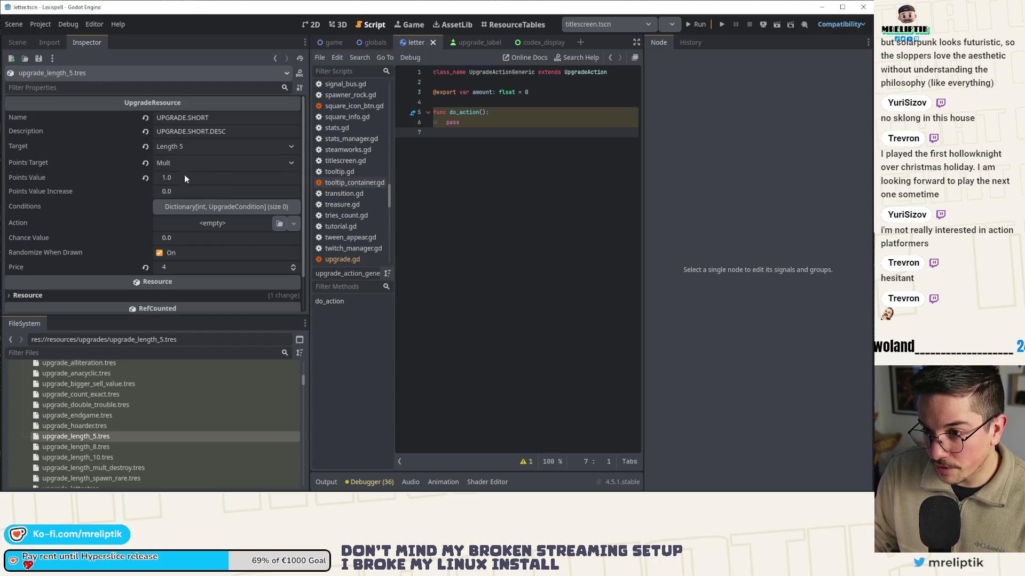
click(194, 208)
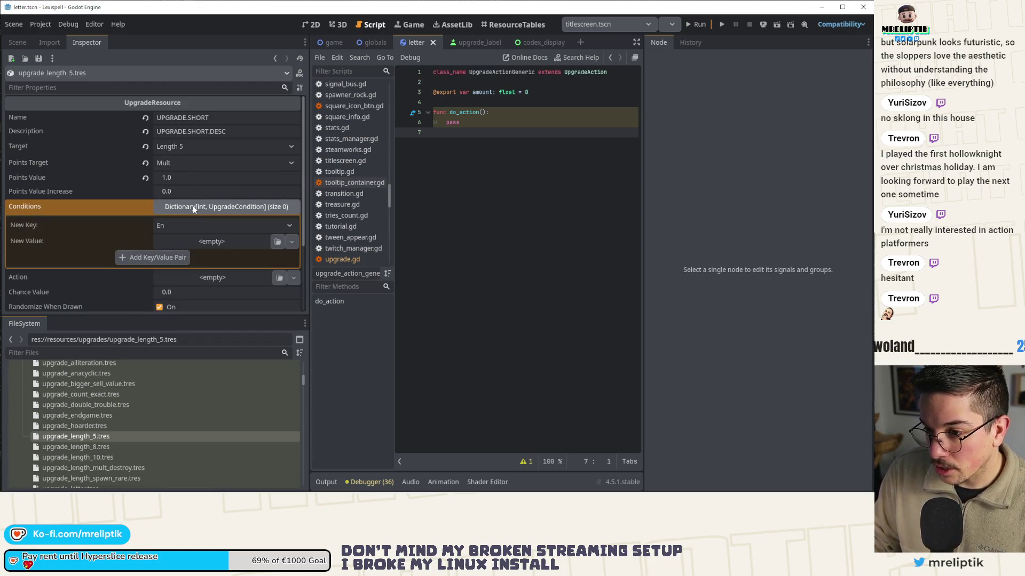
- Create an UpgradeConditionInt value in the Length 5 upgrade's Conditions editor
click(208, 242)
click(248, 305)
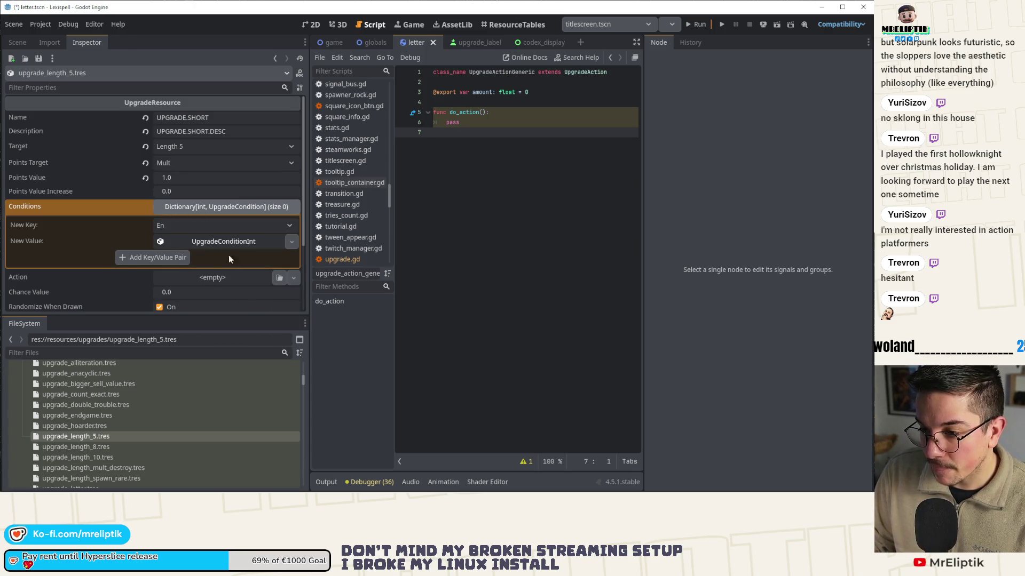
click(211, 245)
click(204, 258)
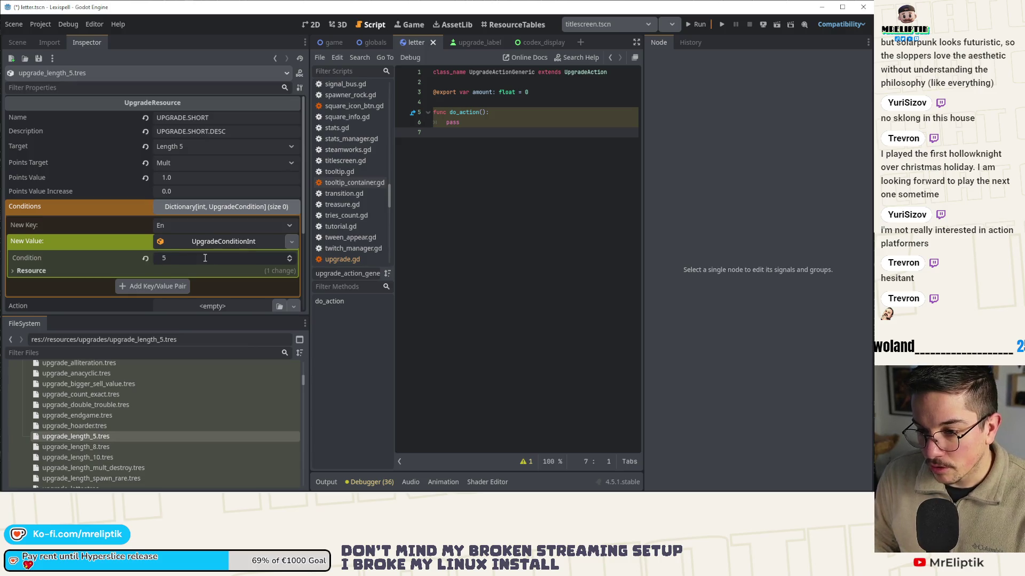
click(219, 244)
click(216, 211)
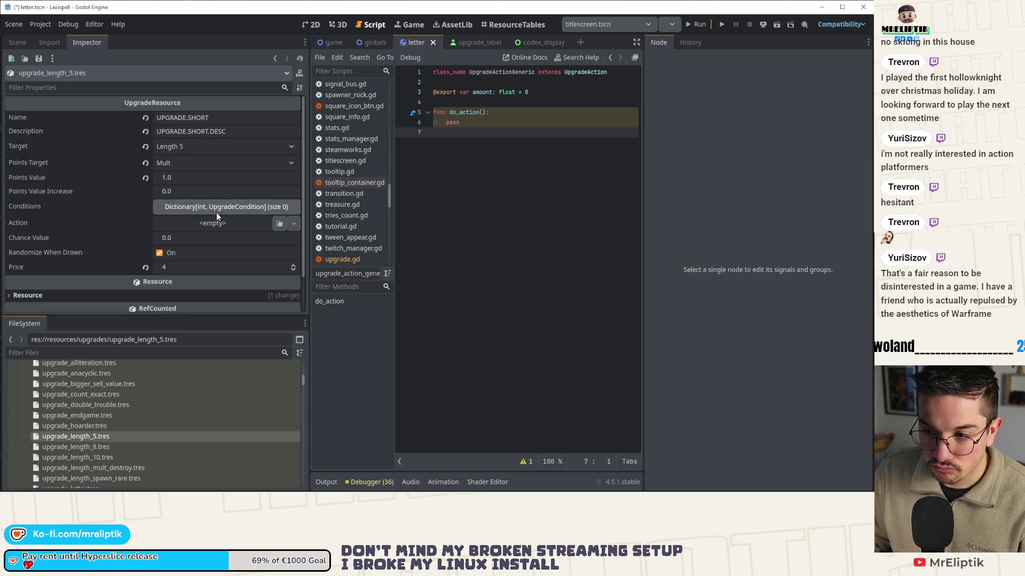
- Add an UpgradeConditionInt entry to upgrade_length_8's Conditions
click(120, 446)
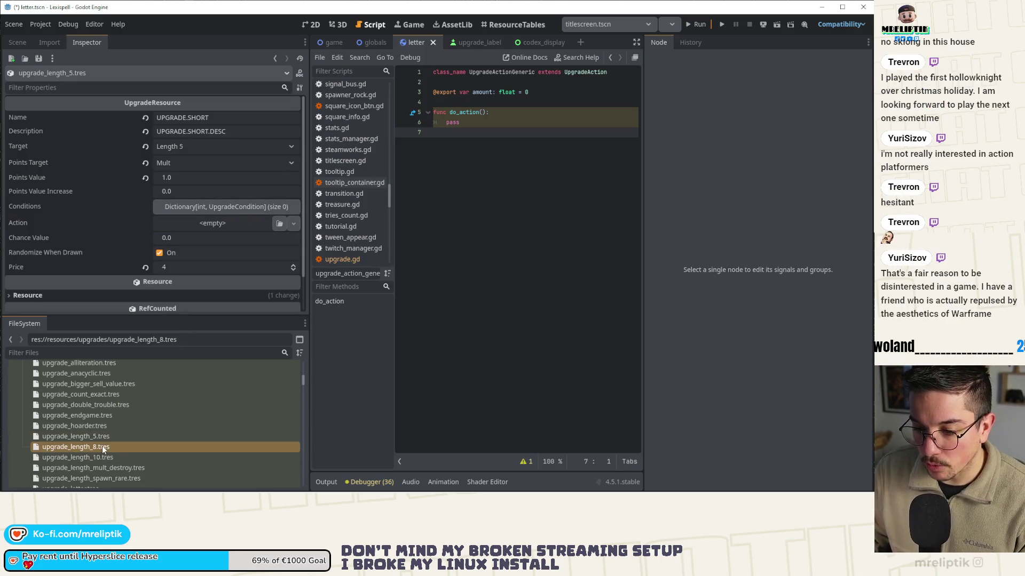
click(222, 223)
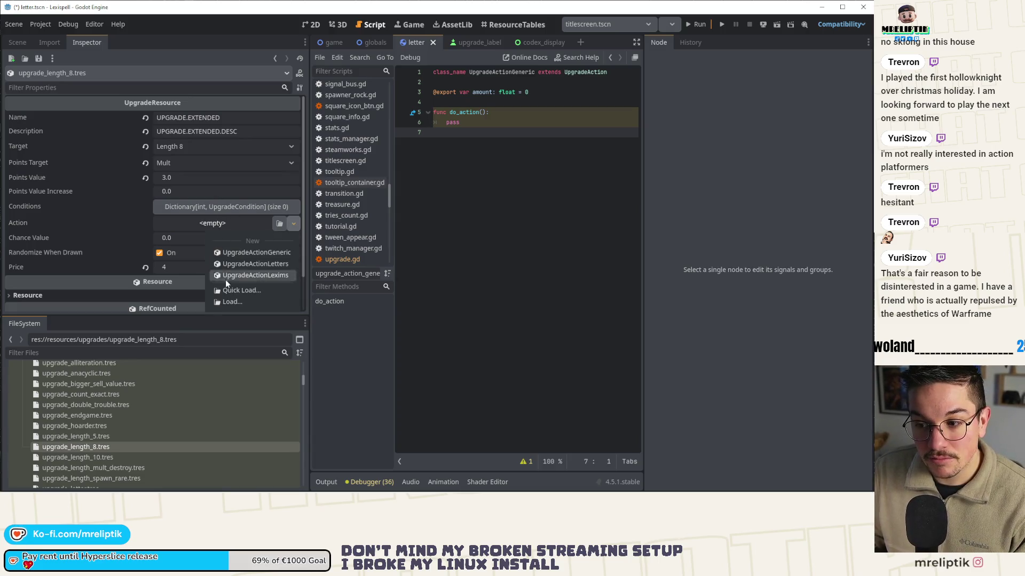
click(204, 209)
click(205, 209)
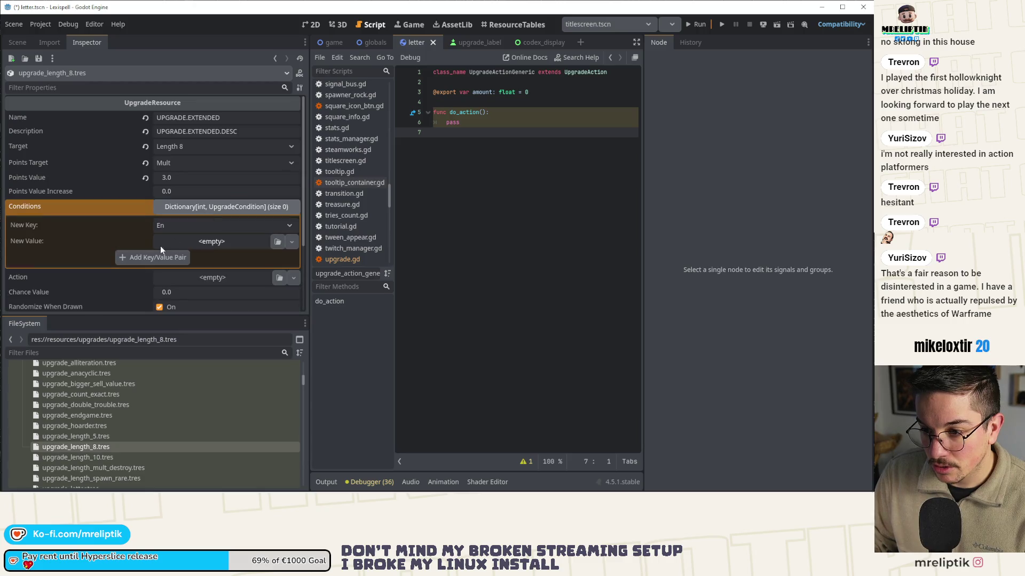
click(218, 243)
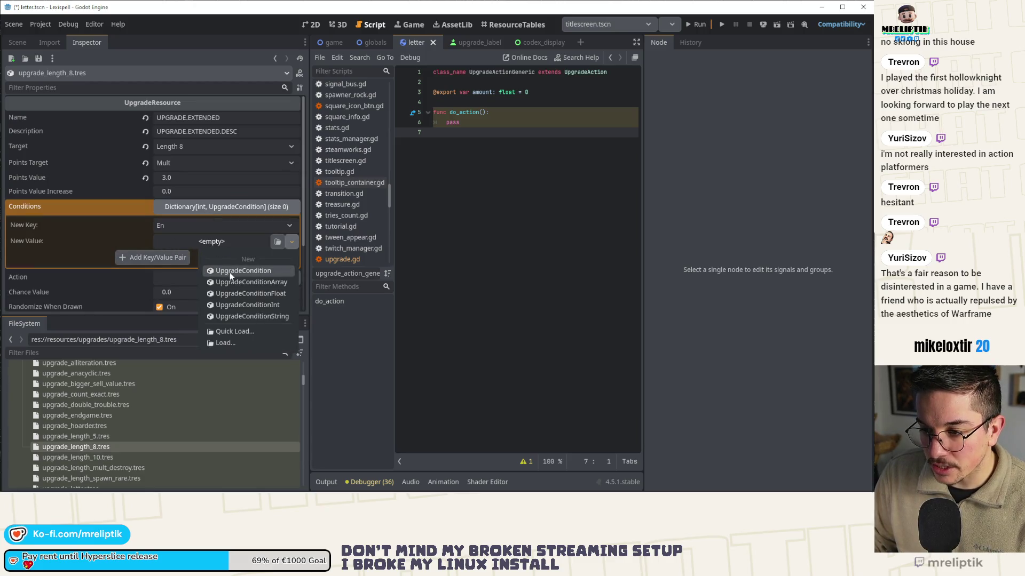
click(240, 305)
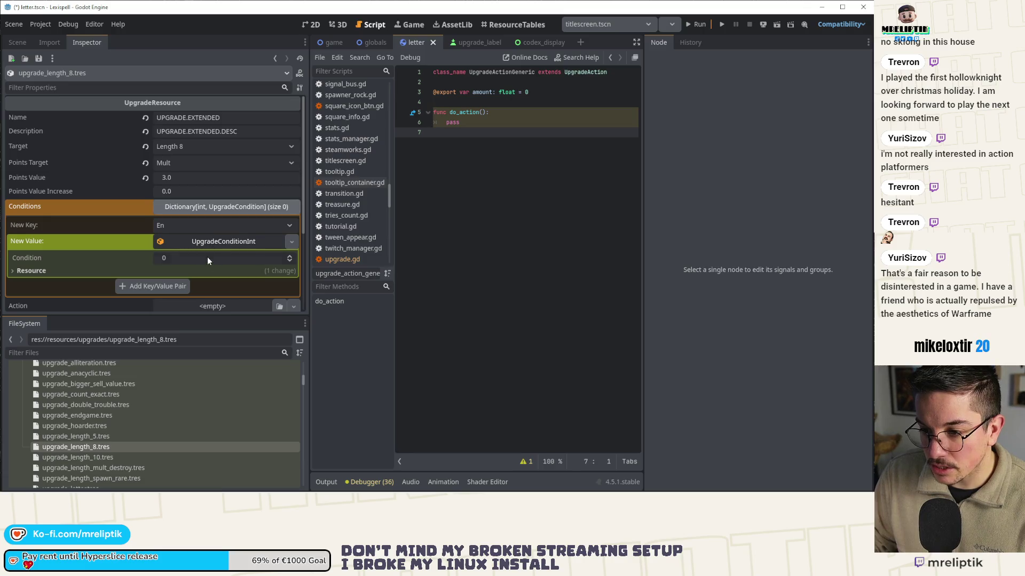
click(160, 285)
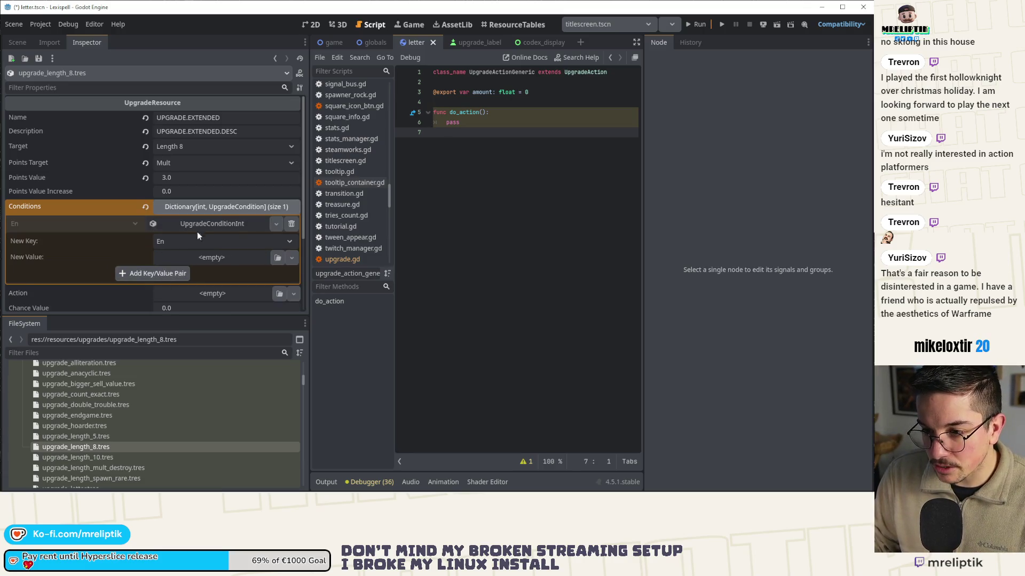
- Add an UpgradeConditionInt with value 5 to upgrade_length_5's Conditions
click(88, 435)
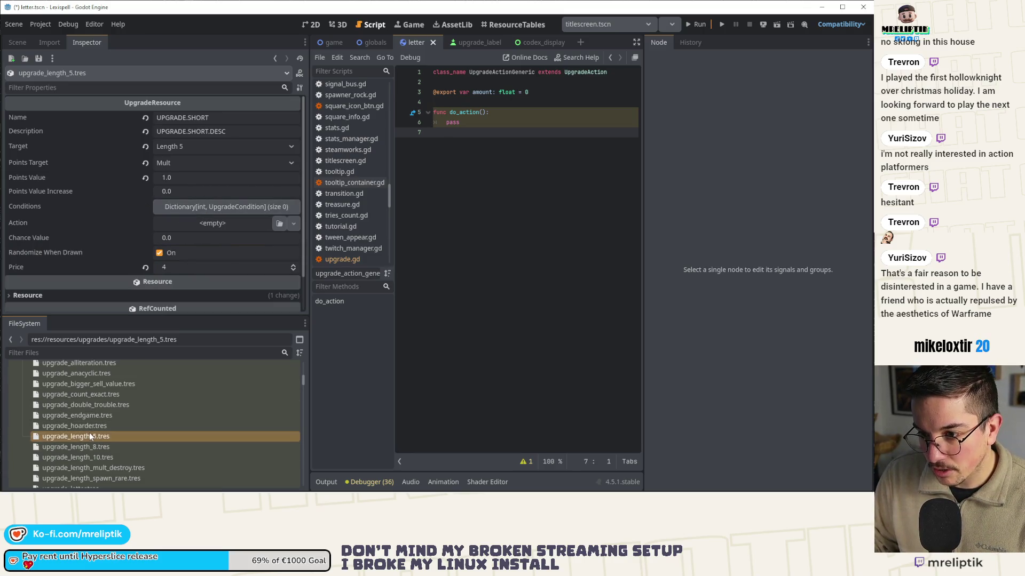
click(181, 208)
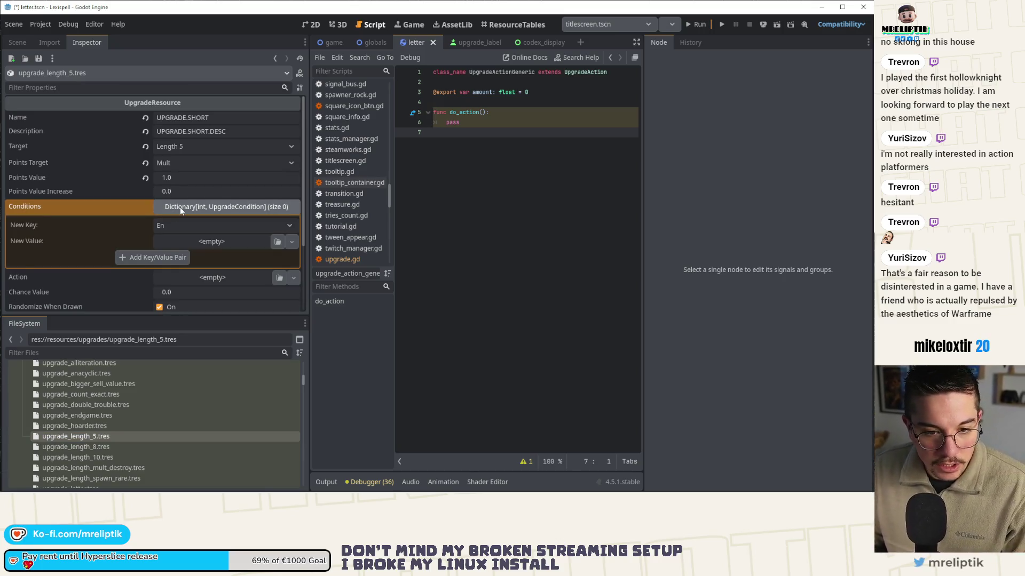
click(215, 244)
click(219, 242)
click(213, 240)
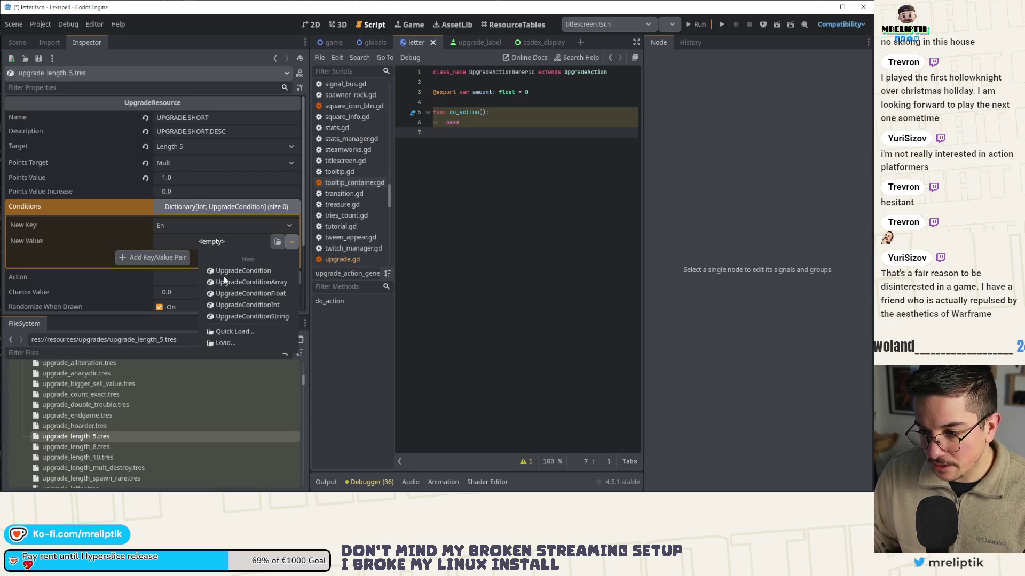
click(247, 305)
click(194, 260)
text(5)
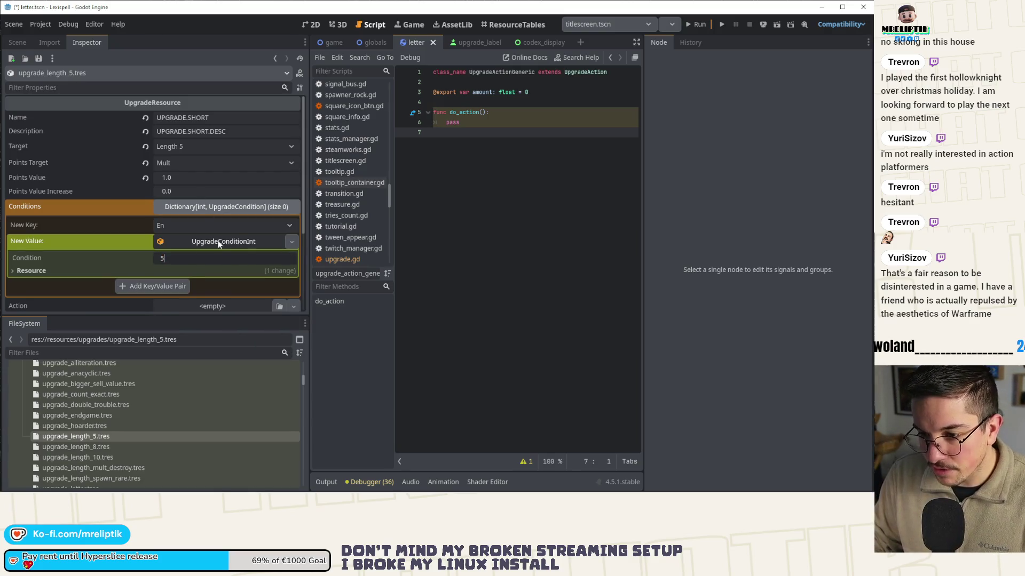
click(218, 243)
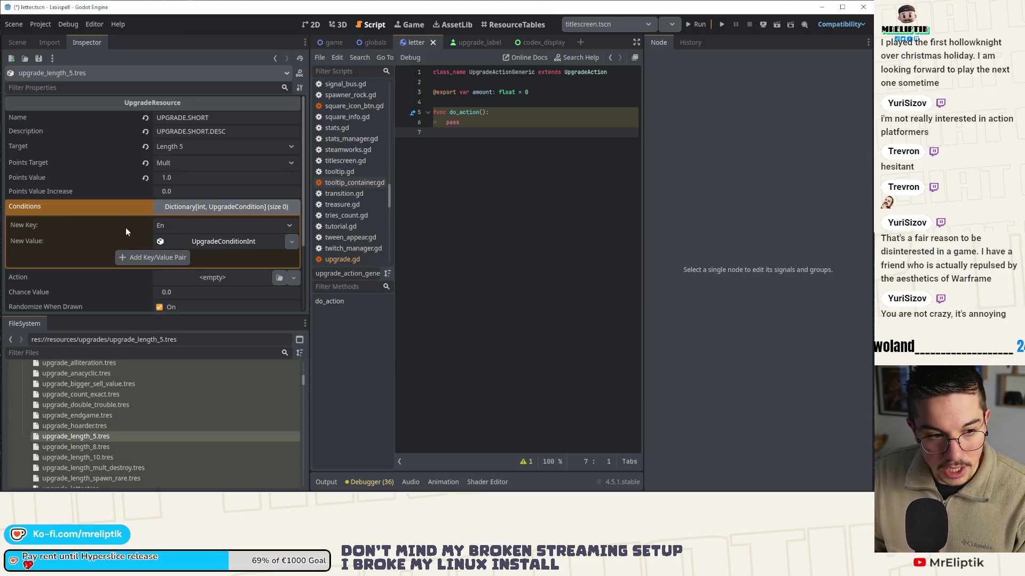
click(157, 260)
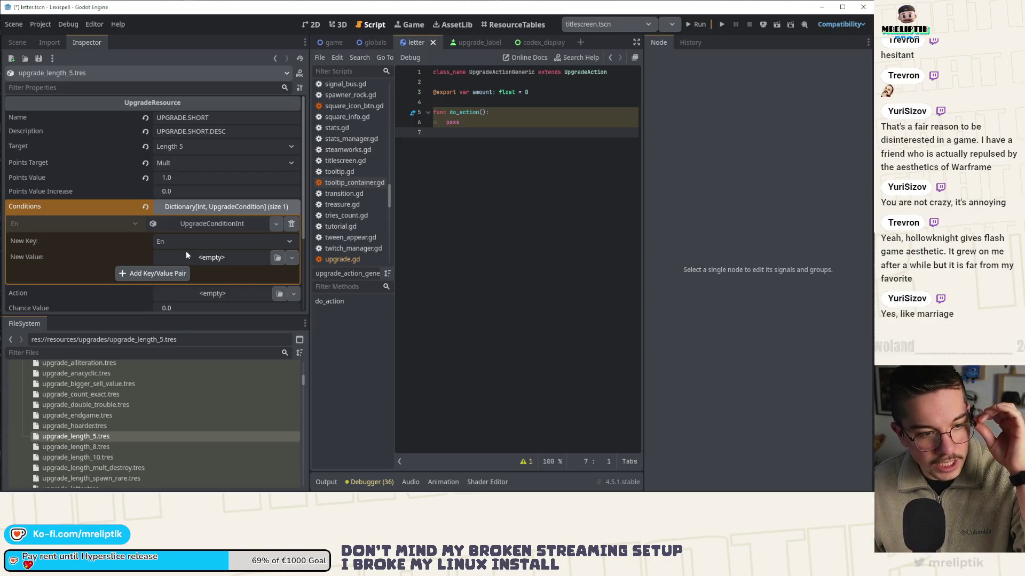
click(233, 224)
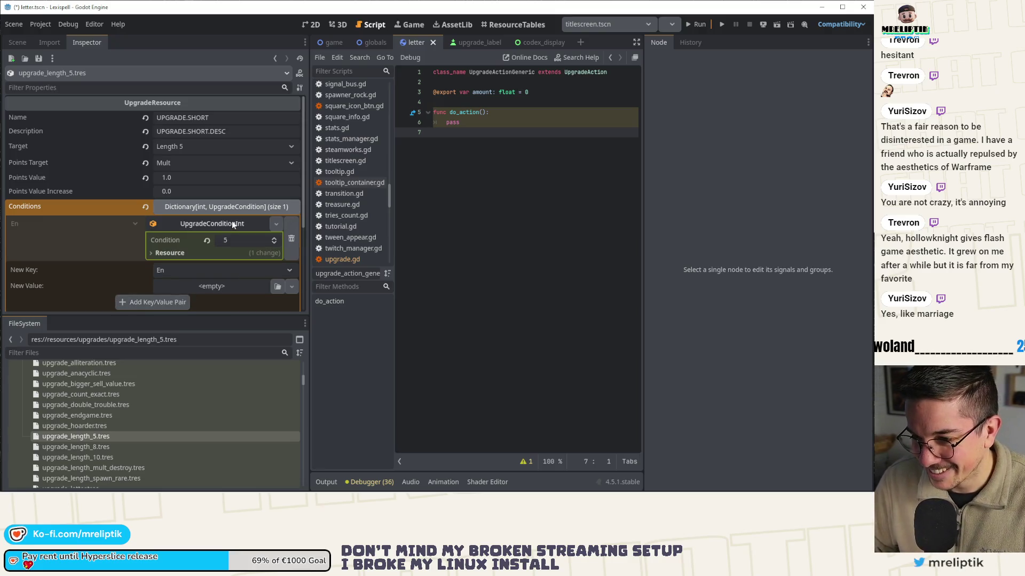
- Load upgrade_length_10.tres and create an UpgradeConditionInt as the new Conditions value
click(216, 206)
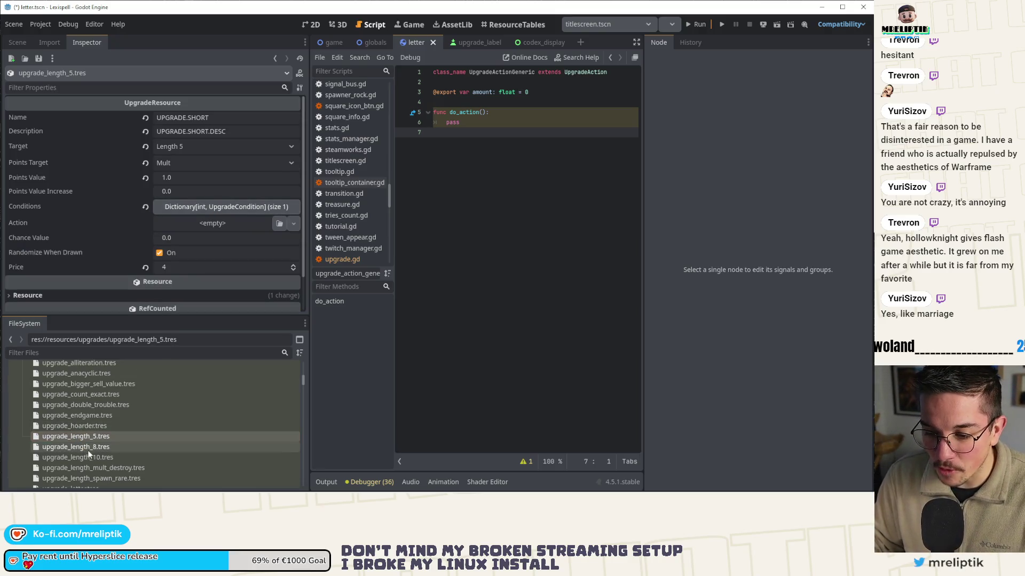
click(89, 457)
click(210, 211)
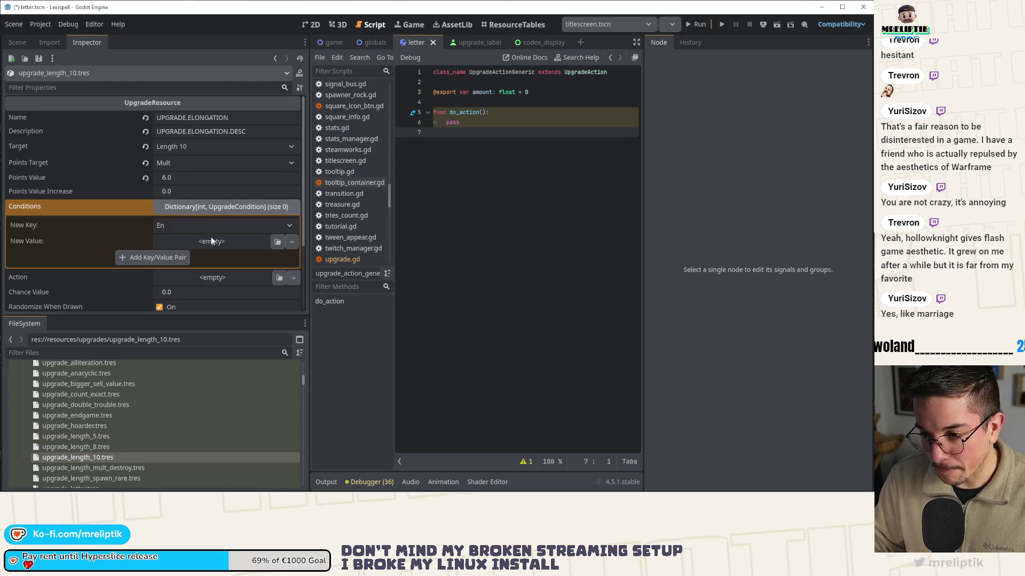
click(209, 239)
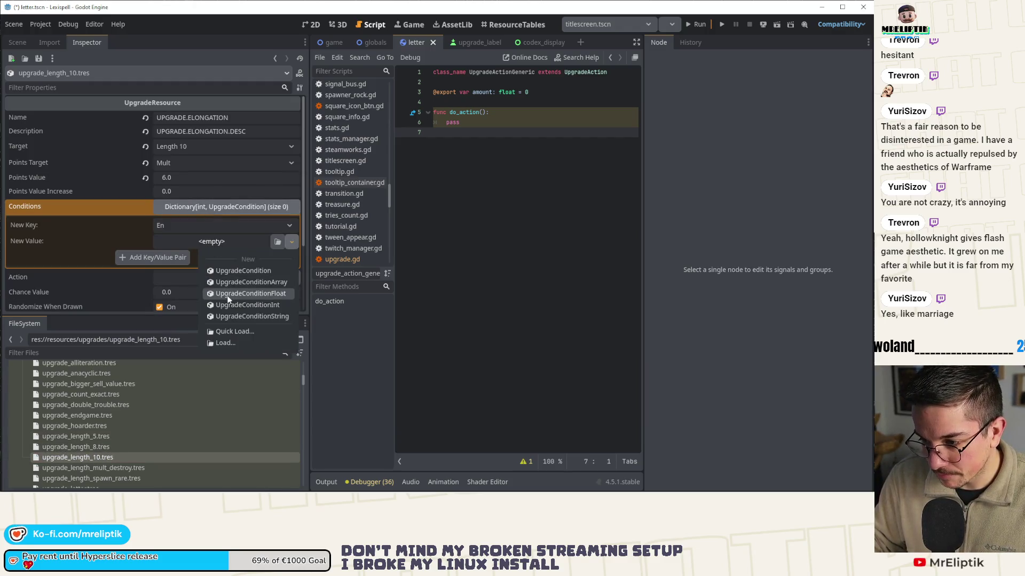
click(227, 298)
click(291, 241)
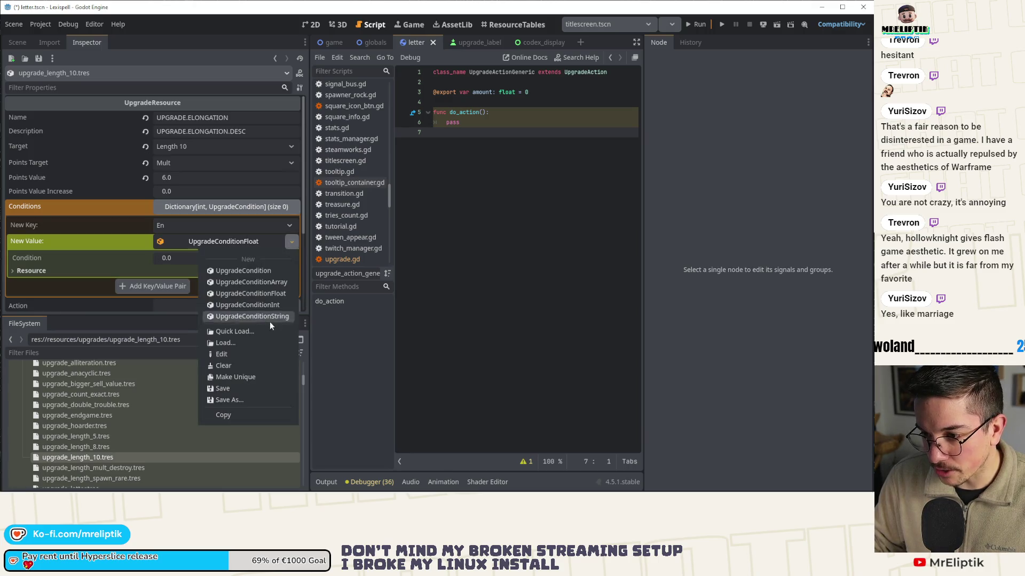
click(261, 304)
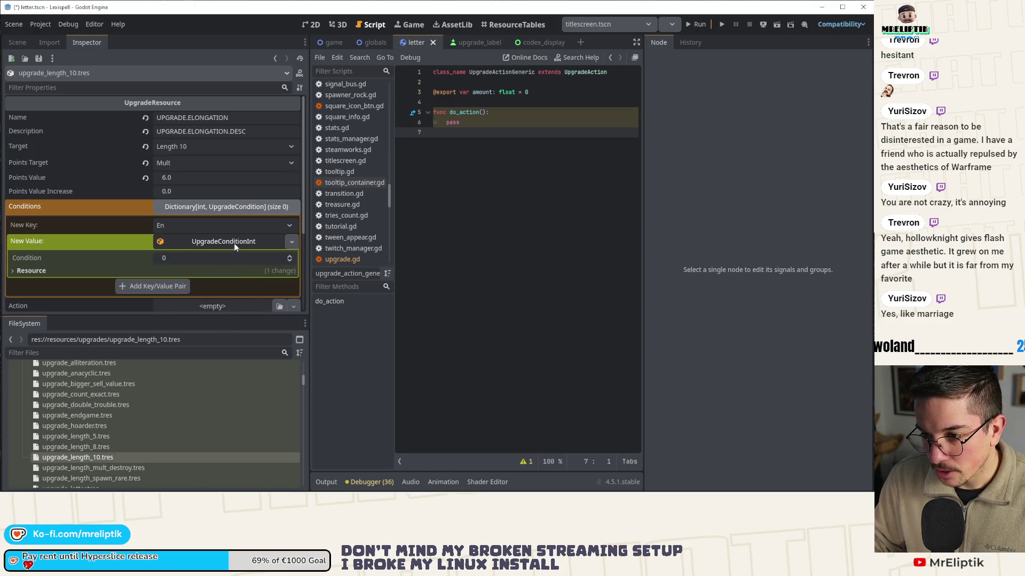
- Set the condition to 10, add it as a Conditions entry, and save
click(204, 257)
text(10)
key(Return)
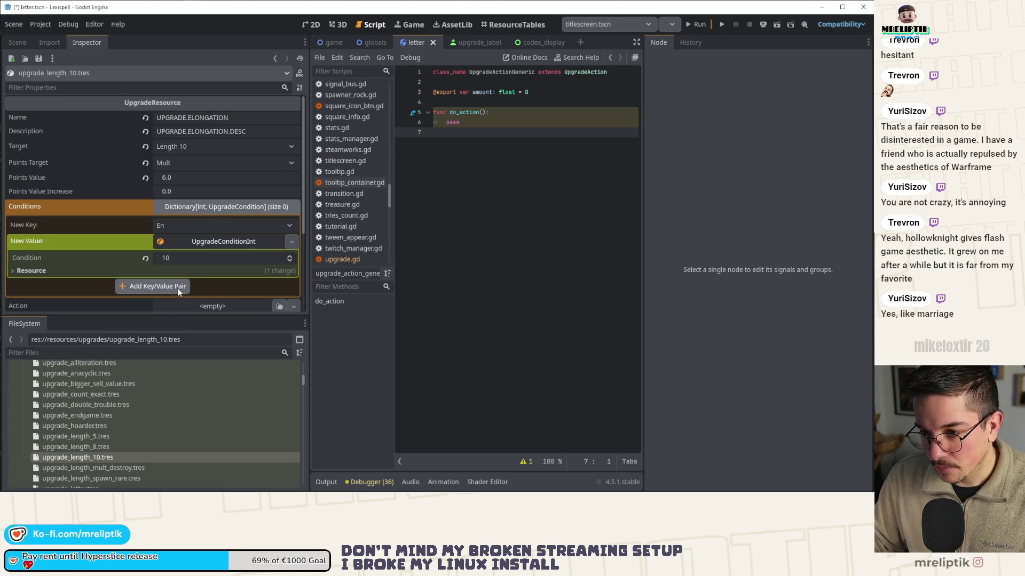
click(177, 289)
click(213, 206)
key(ctrl+s)
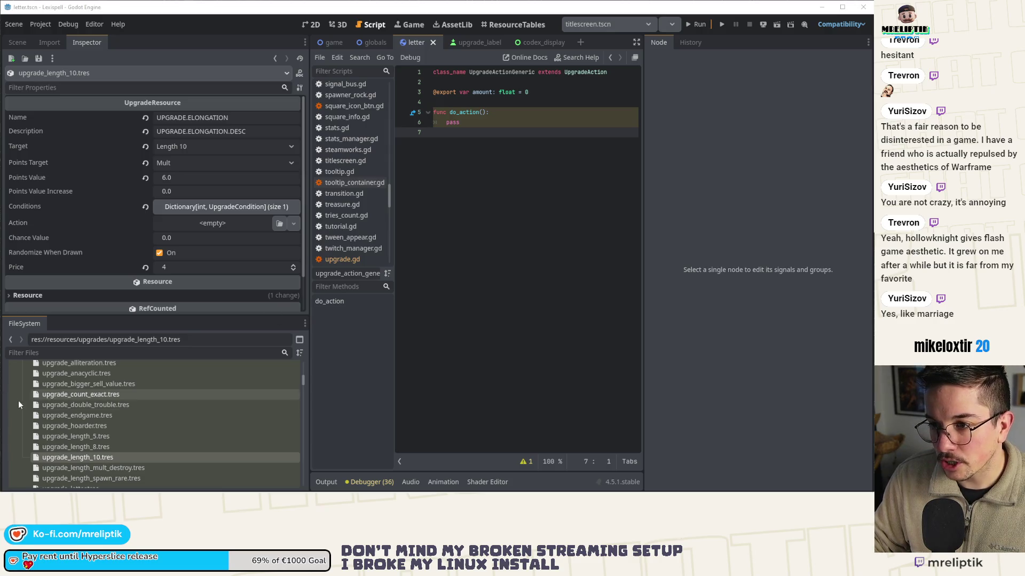
- Recheck upgrade_length_8 and upgrade_length_5, then load upgrade_length_mult_destroy.tres with its empty conditions
click(108, 447)
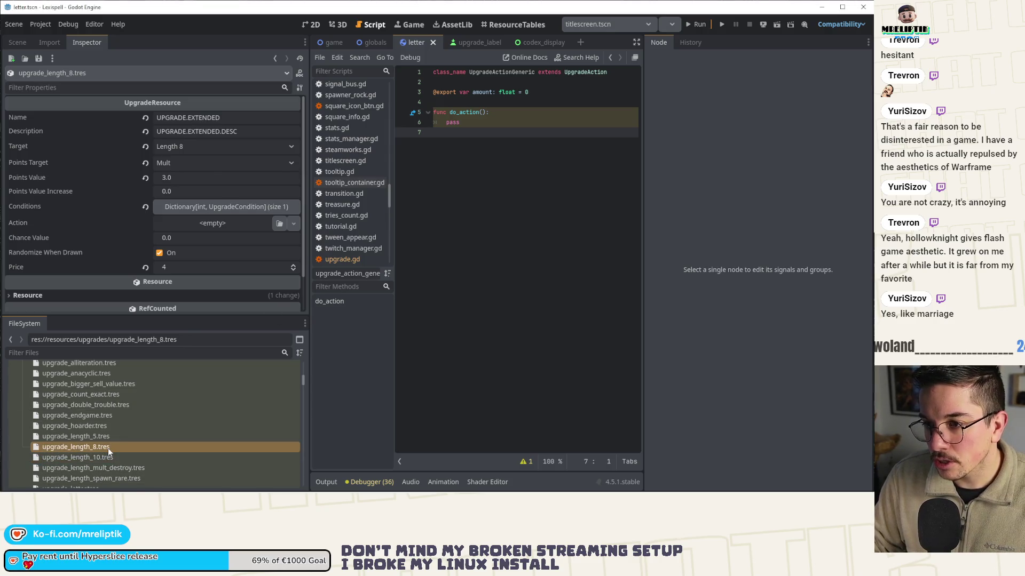
click(110, 437)
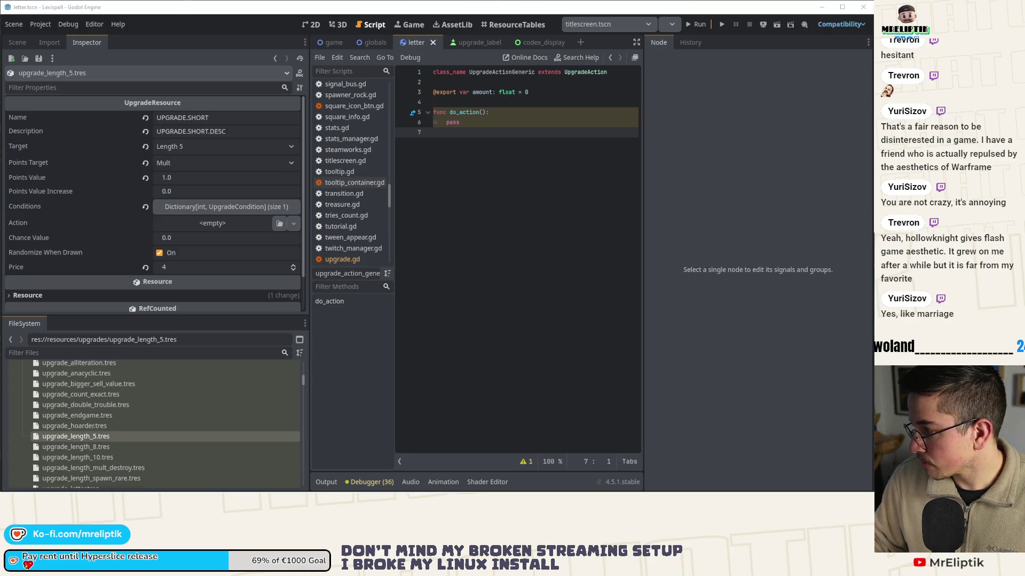
click(76, 447)
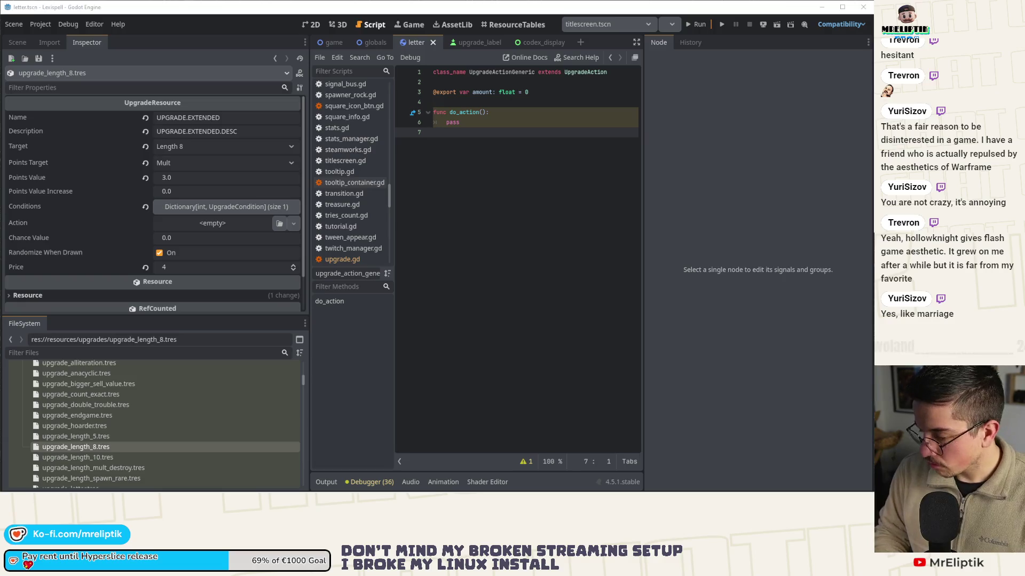
click(94, 467)
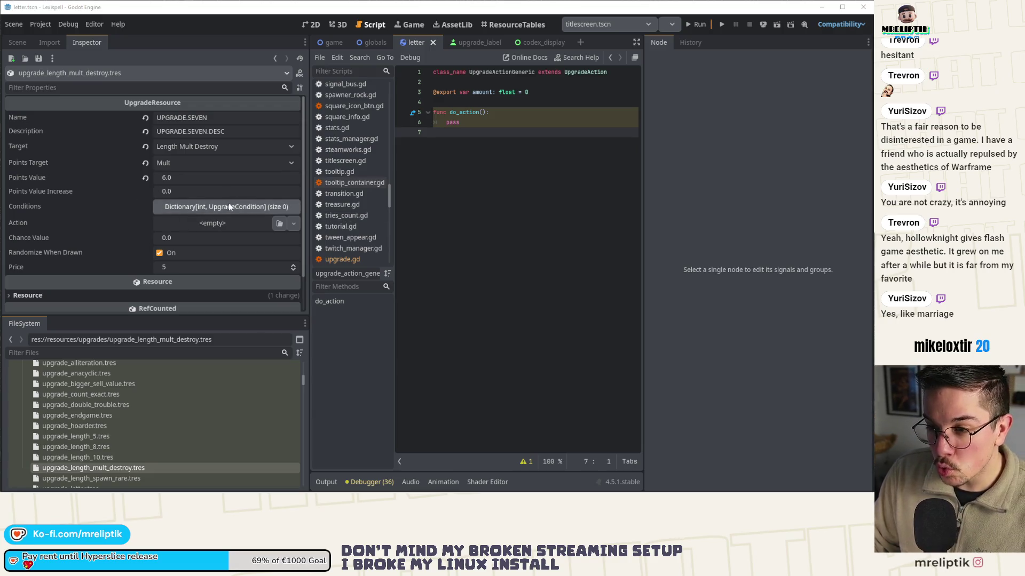
- Make the new Conditions value an UpgradeConditionInt instead of a plain upgrade condition
click(212, 209)
click(217, 242)
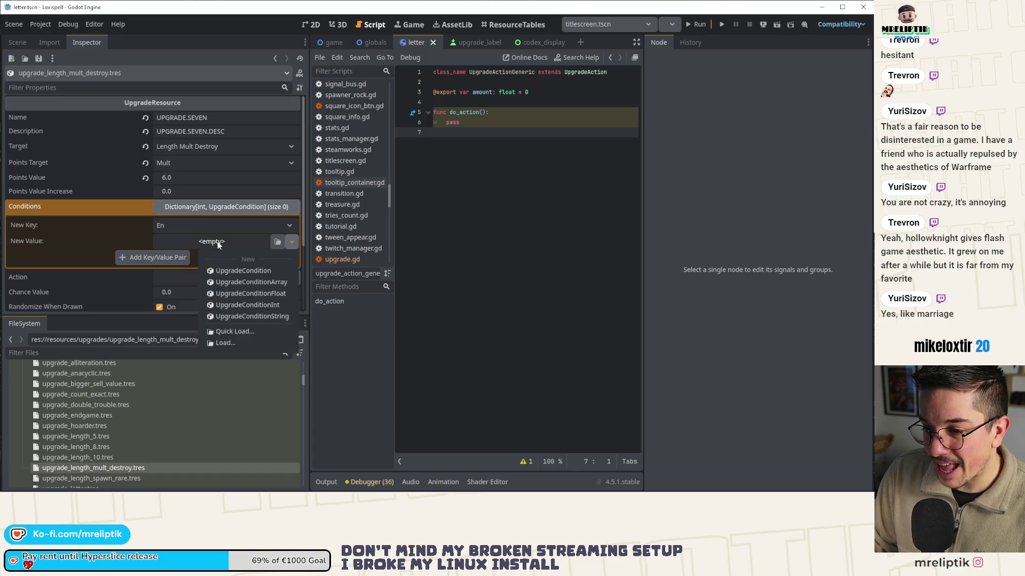
click(235, 271)
click(191, 259)
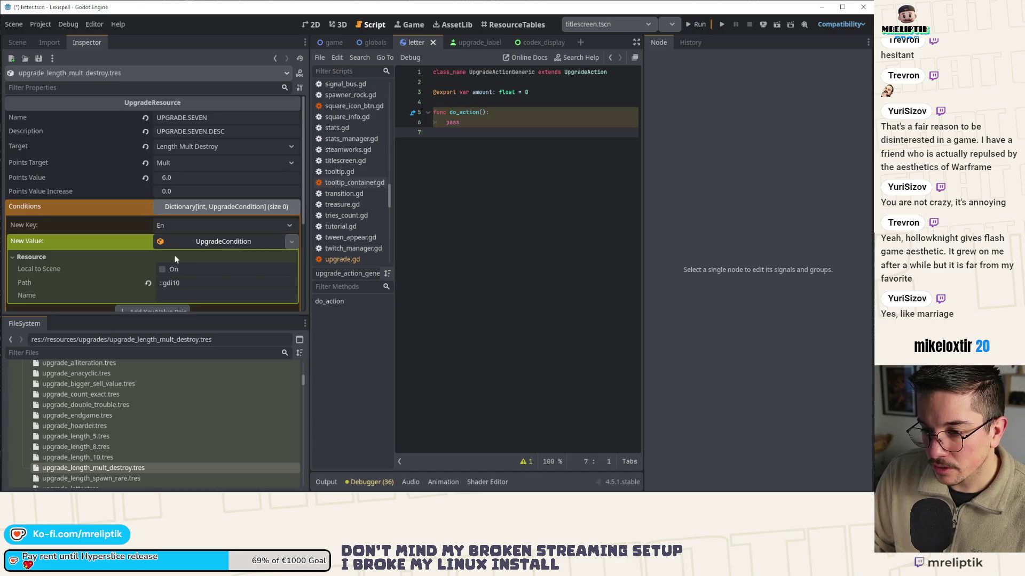
click(191, 246)
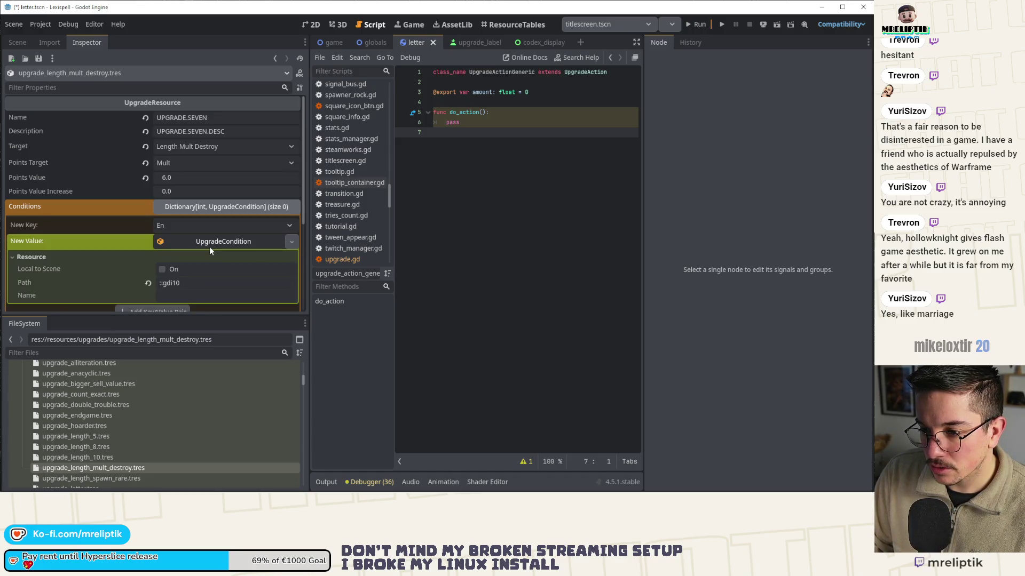
click(292, 241)
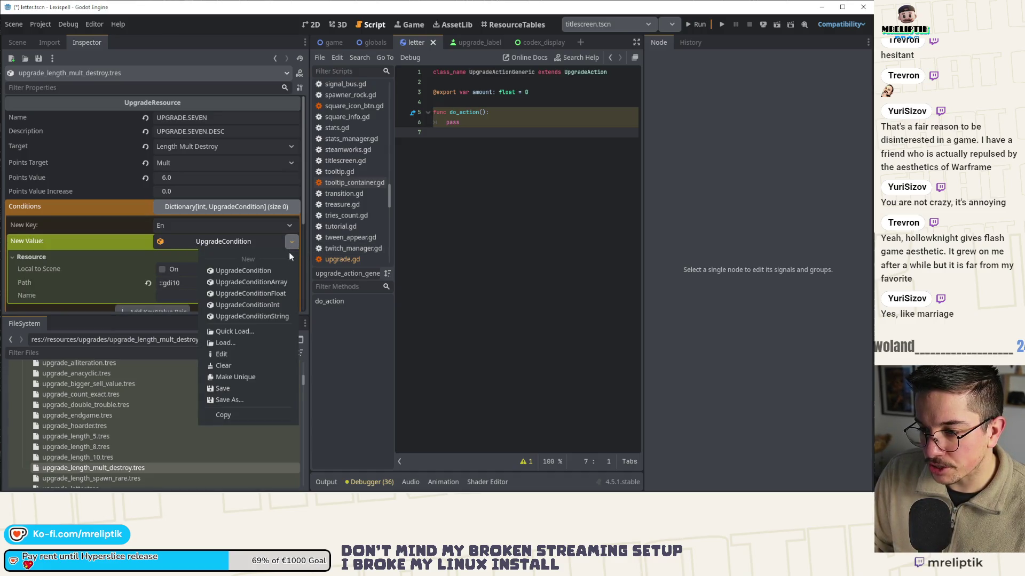
click(241, 304)
- Set the integer condition to 7, add it to Conditions, and bring up the Action choices
click(179, 262)
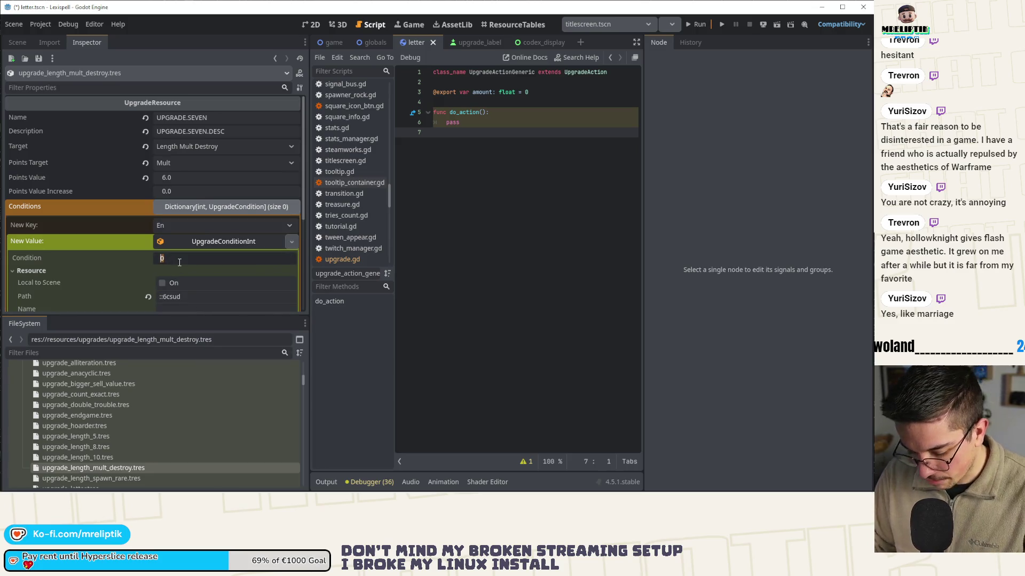
text(7)
key(Return)
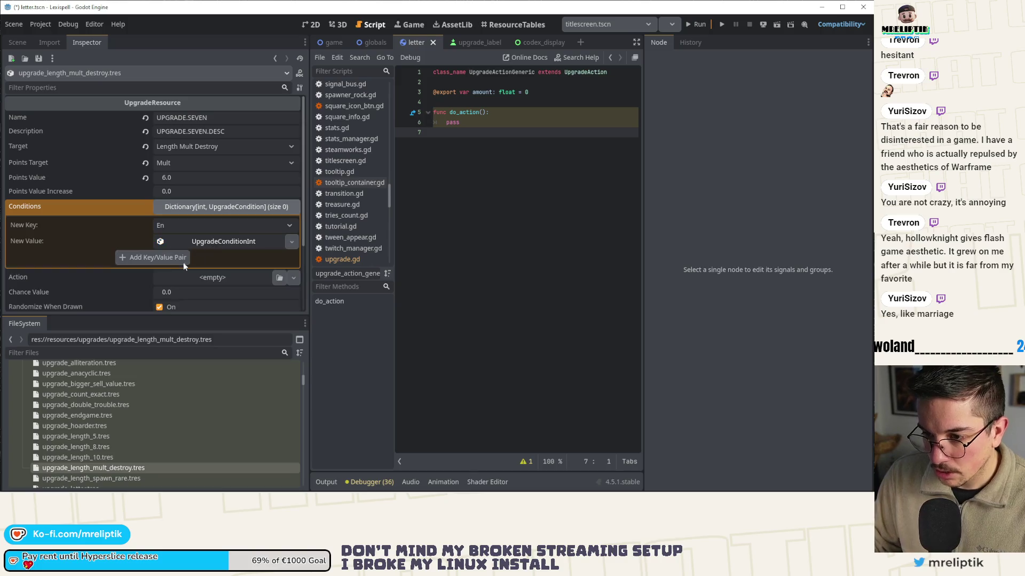
click(172, 258)
click(199, 210)
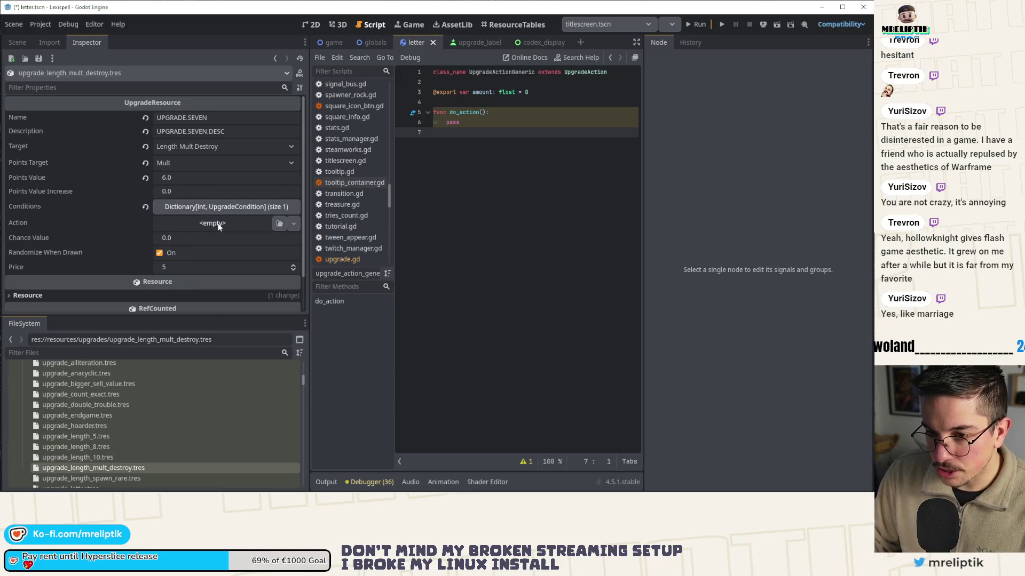
click(211, 223)
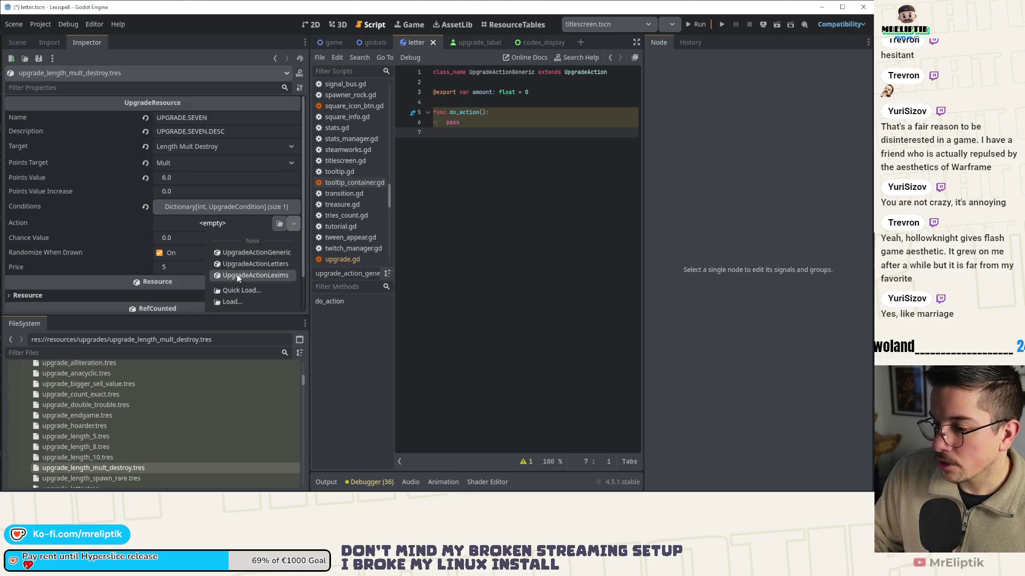
- Assign a new UpgradeActionLetters action and set its Amount to 3
click(238, 265)
click(233, 223)
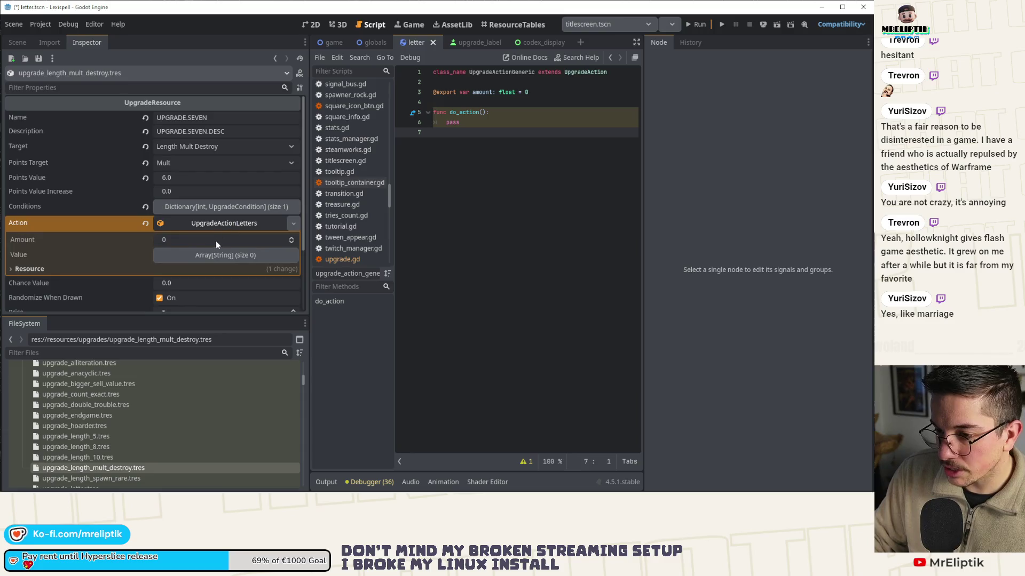
click(208, 241)
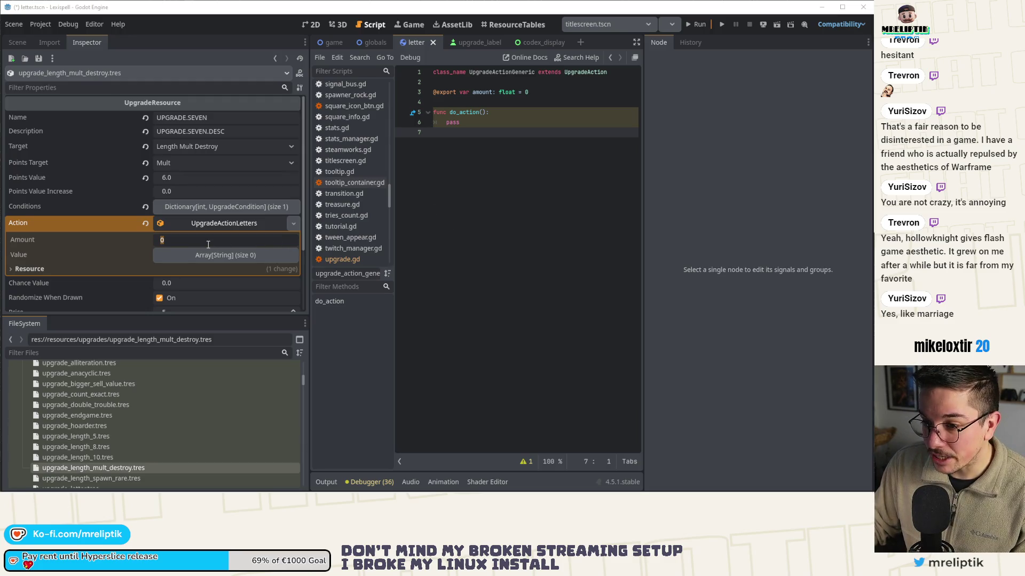
click(216, 223)
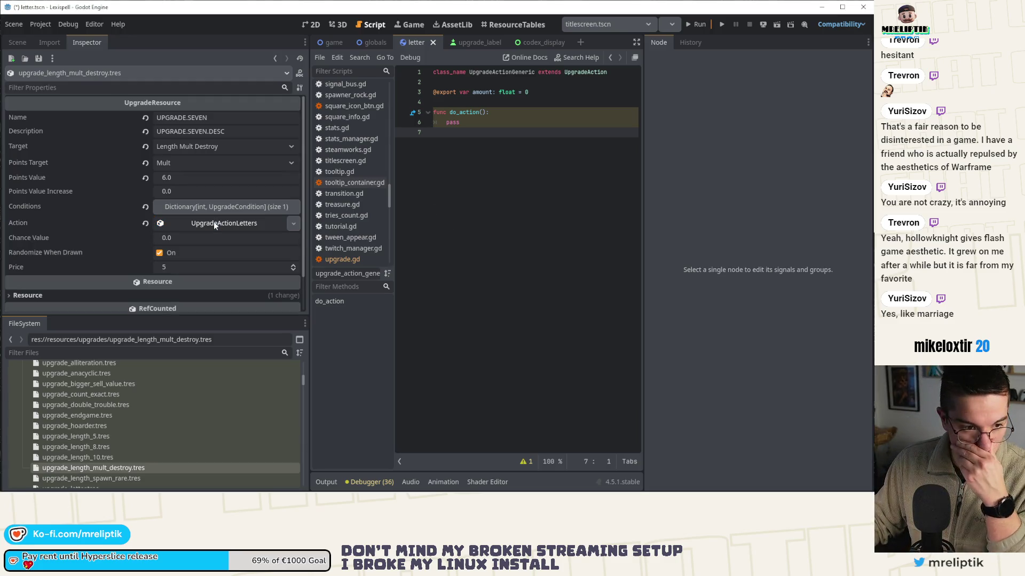
click(228, 224)
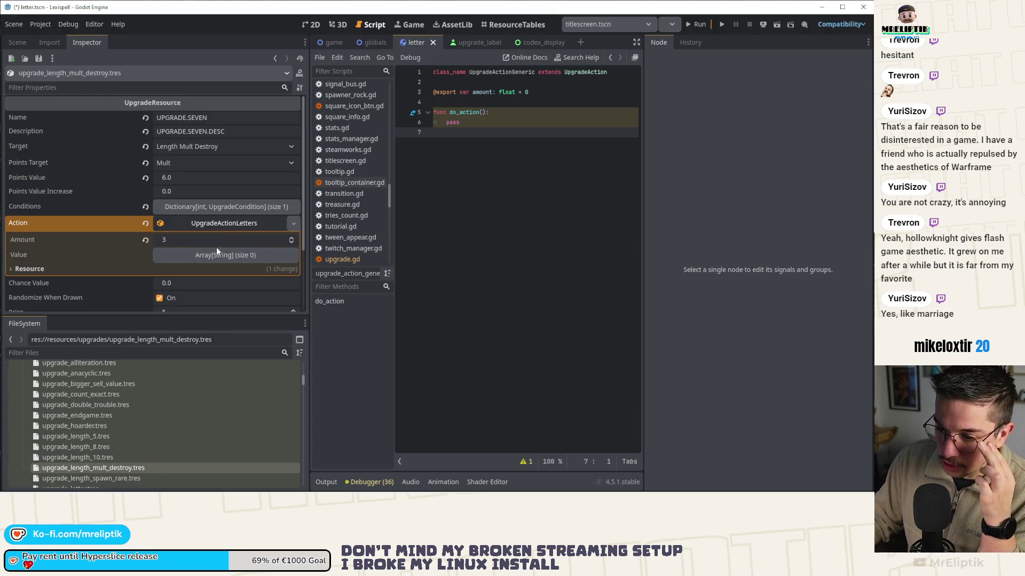
- Review the letters action, then open upgrade_length_spawn_rare.tres
scroll(212, 392, down, 1)
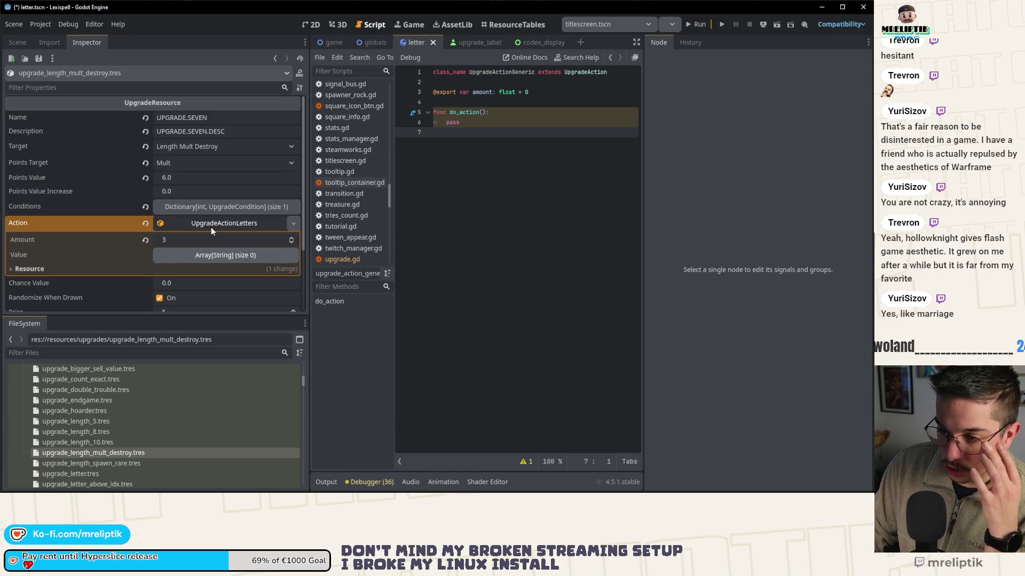
click(211, 229)
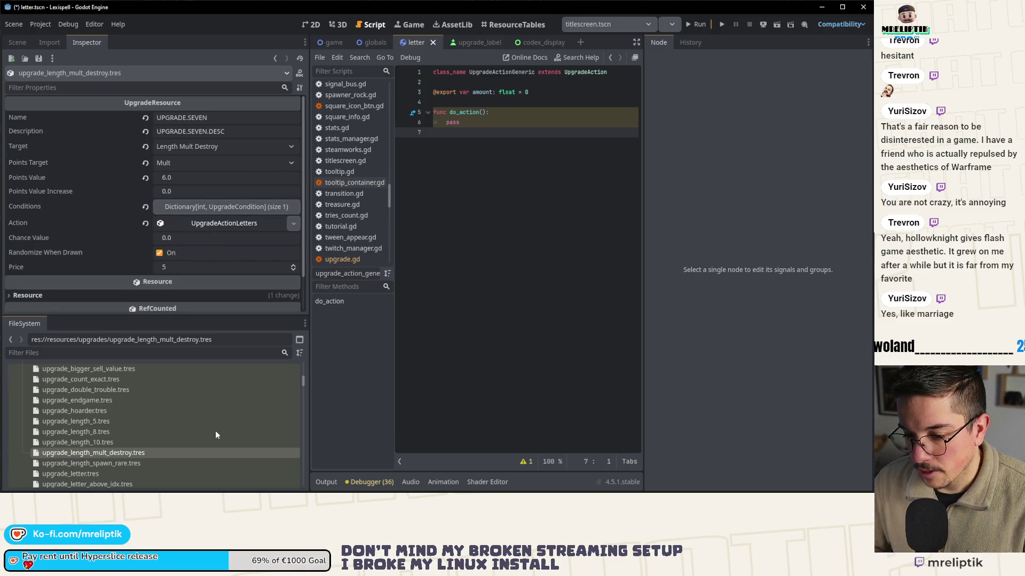
scroll(160, 448, down, 2)
click(117, 420)
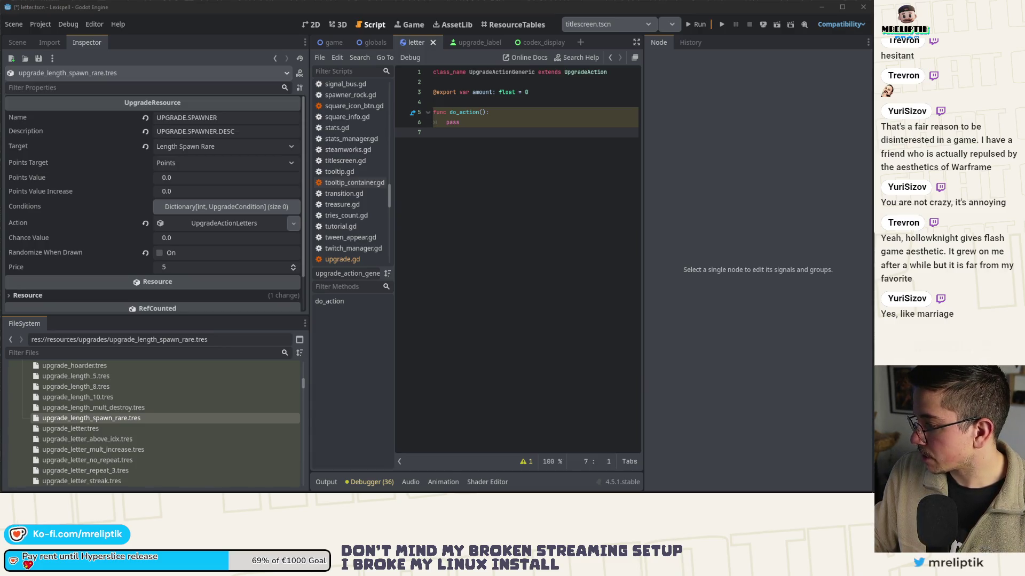
- Select upgrade_length_spawn_rare.tres and glance at its letters action
click(118, 418)
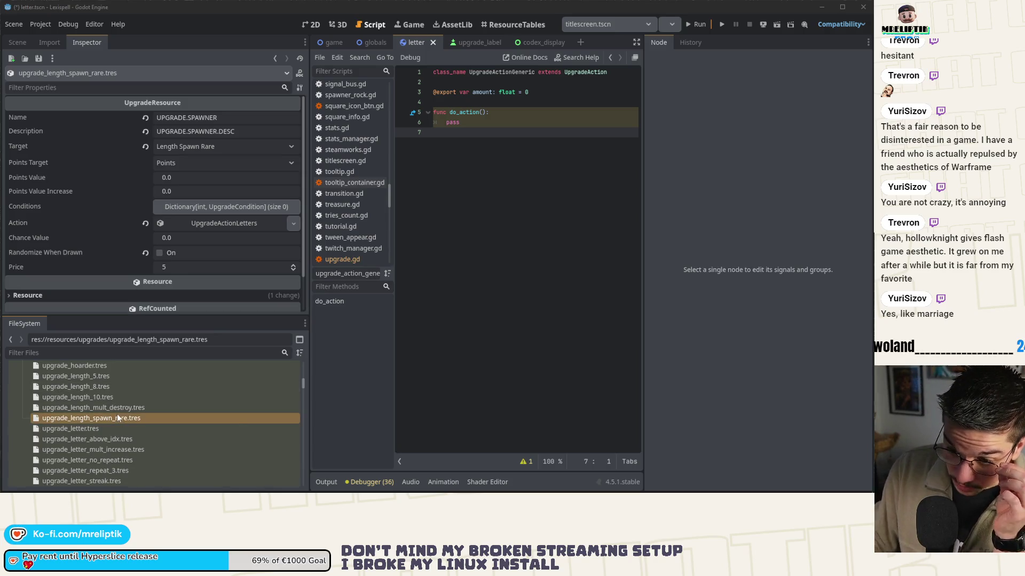
click(225, 223)
click(231, 224)
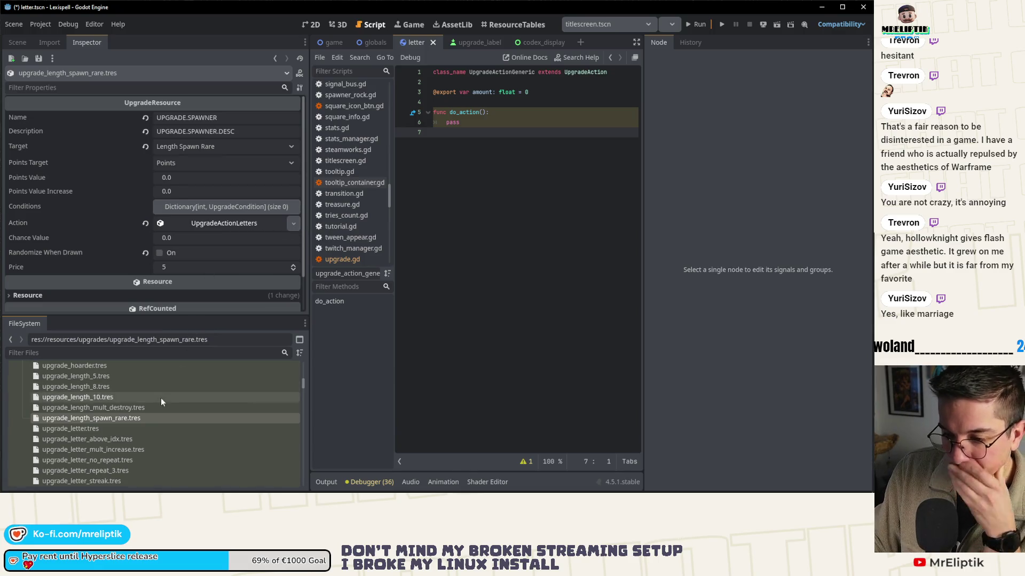
scroll(127, 403, up, 5)
scroll(120, 423, down, 10)
scroll(117, 429, down, 3)
- Open the upgrade_action_letters.gd script for viewing and return to the Inspector
click(104, 403)
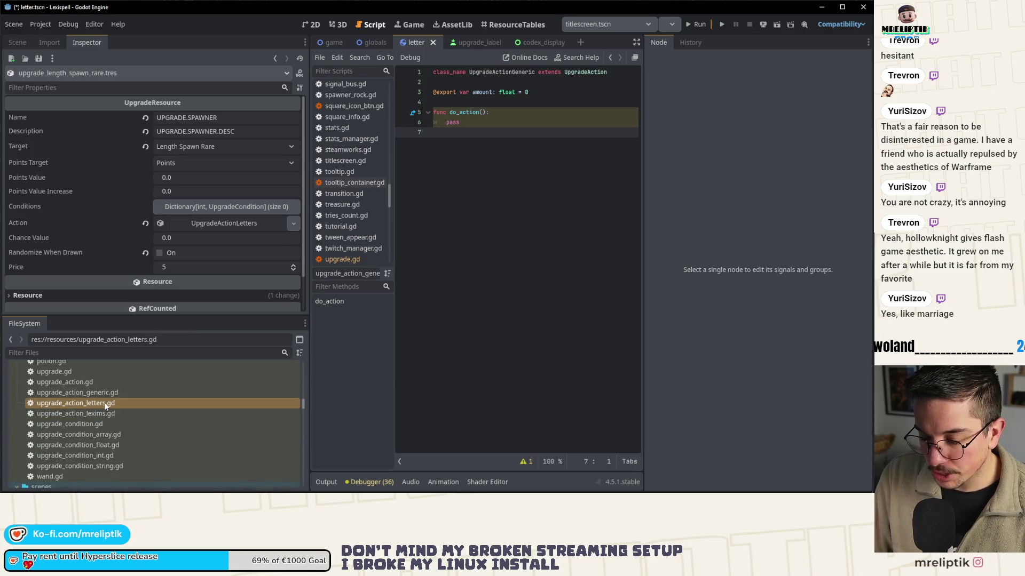
double_click(99, 403)
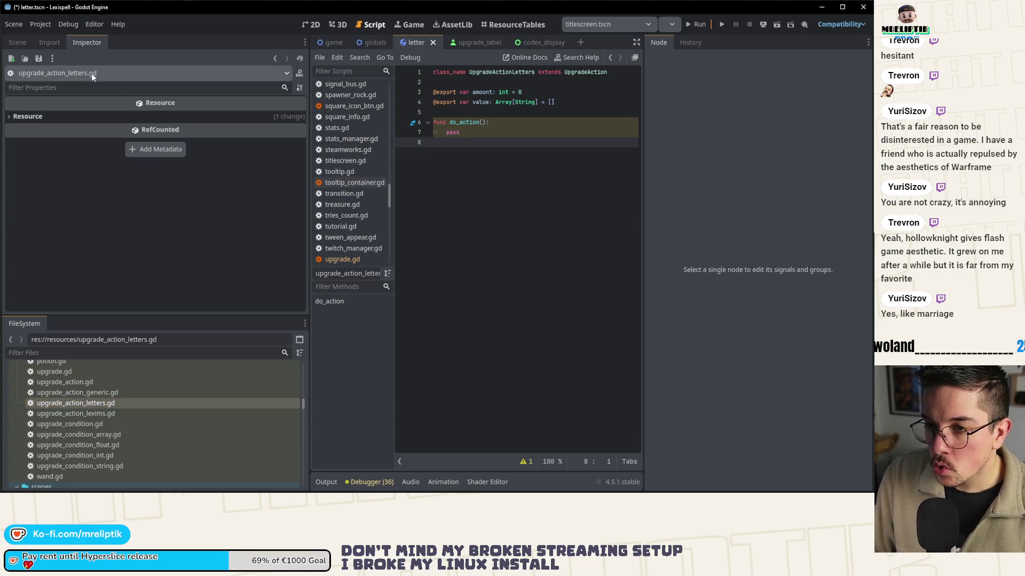
click(18, 47)
click(85, 42)
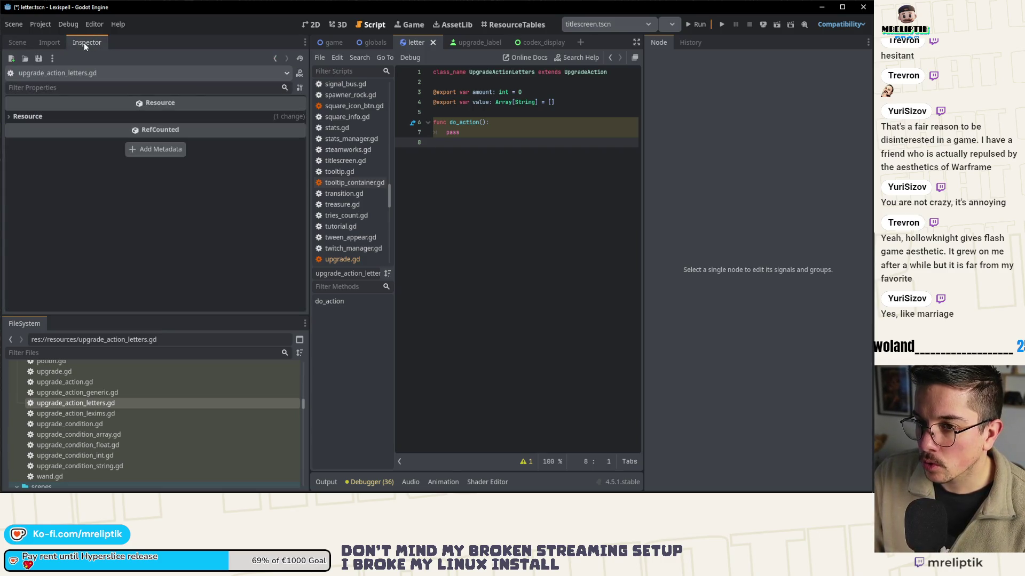
click(28, 44)
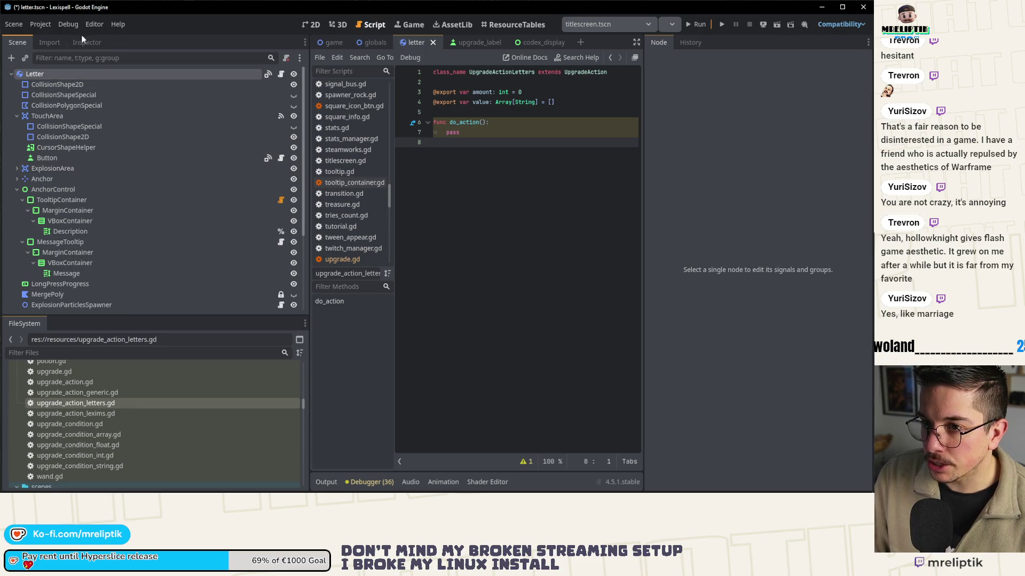
click(85, 42)
- Reselect upgrade_length_spawn_rare.tres and review its letters q, z, x, j and empty Conditions
scroll(104, 411, up, 5)
scroll(107, 421, up, 10)
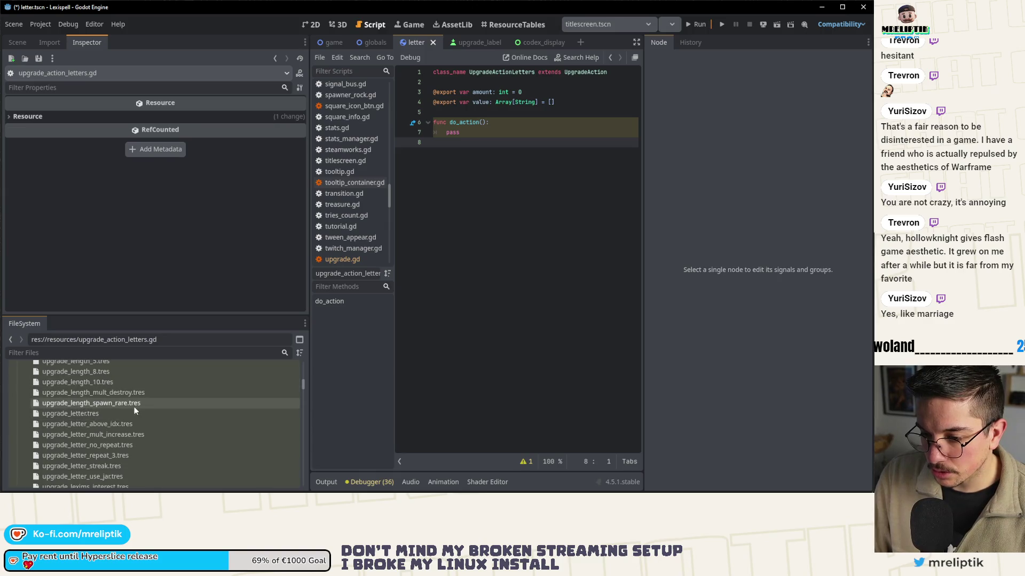
scroll(133, 407, down, 1)
click(112, 398)
click(120, 389)
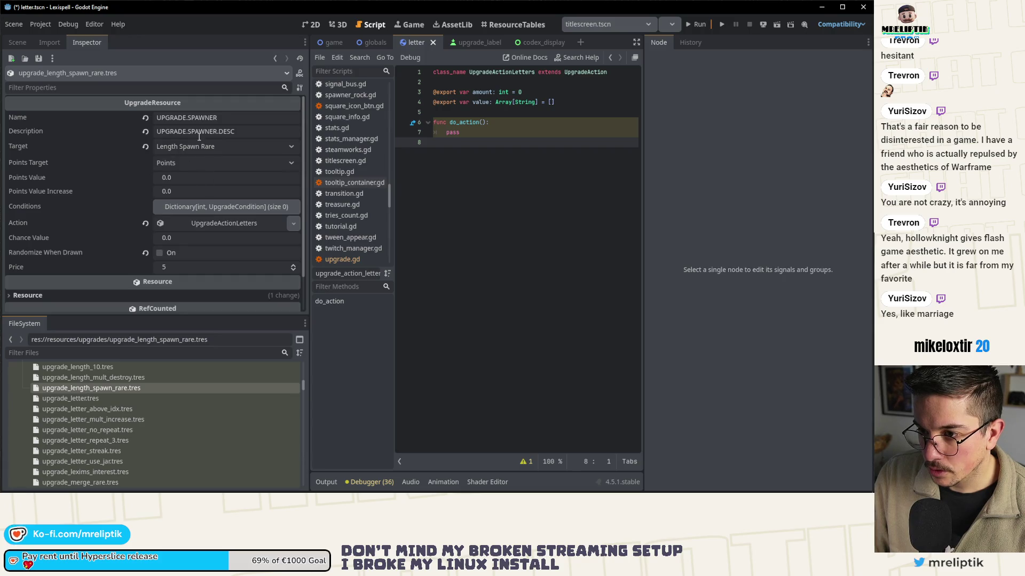
click(220, 225)
click(222, 254)
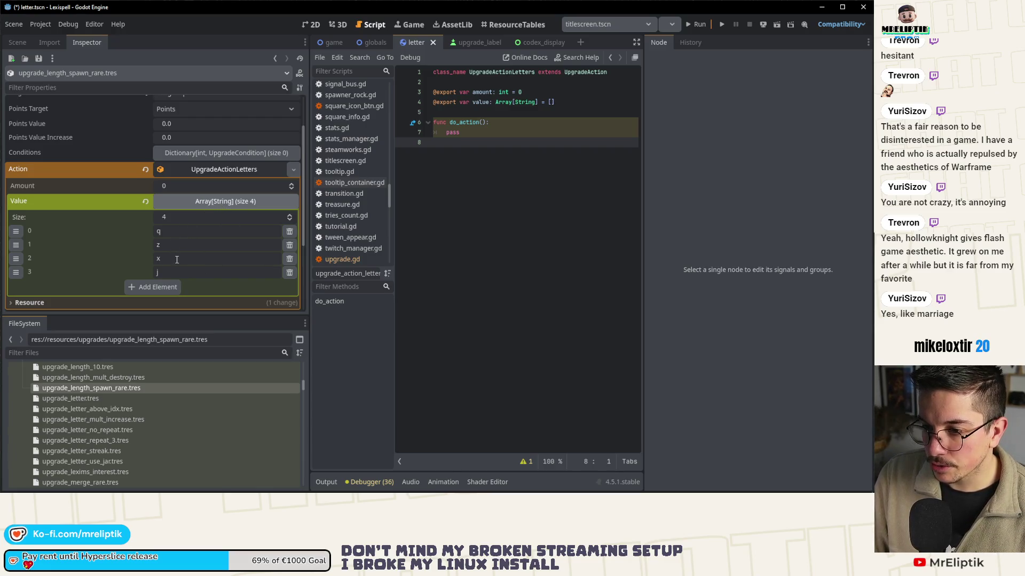
click(193, 202)
click(206, 152)
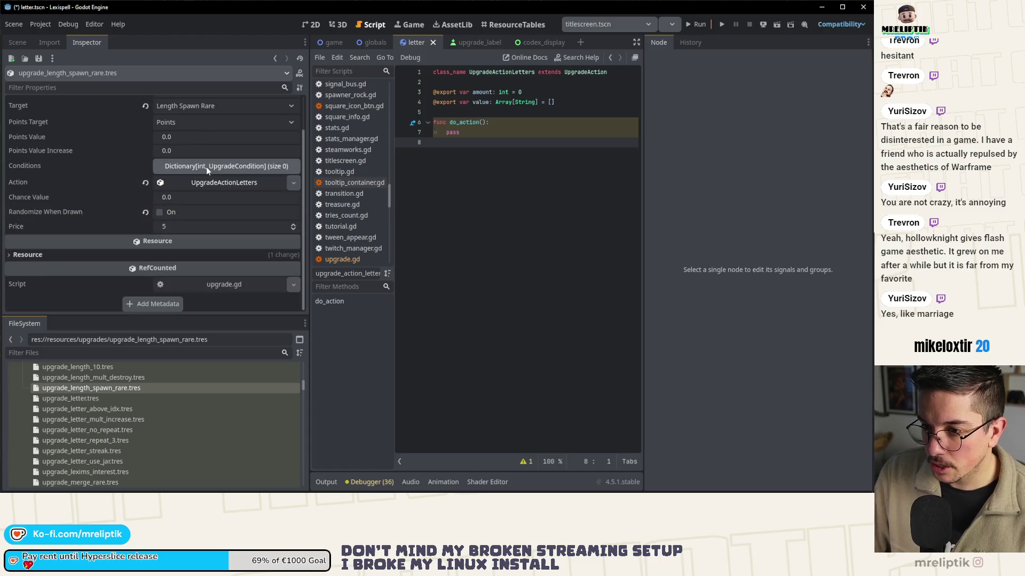
click(209, 166)
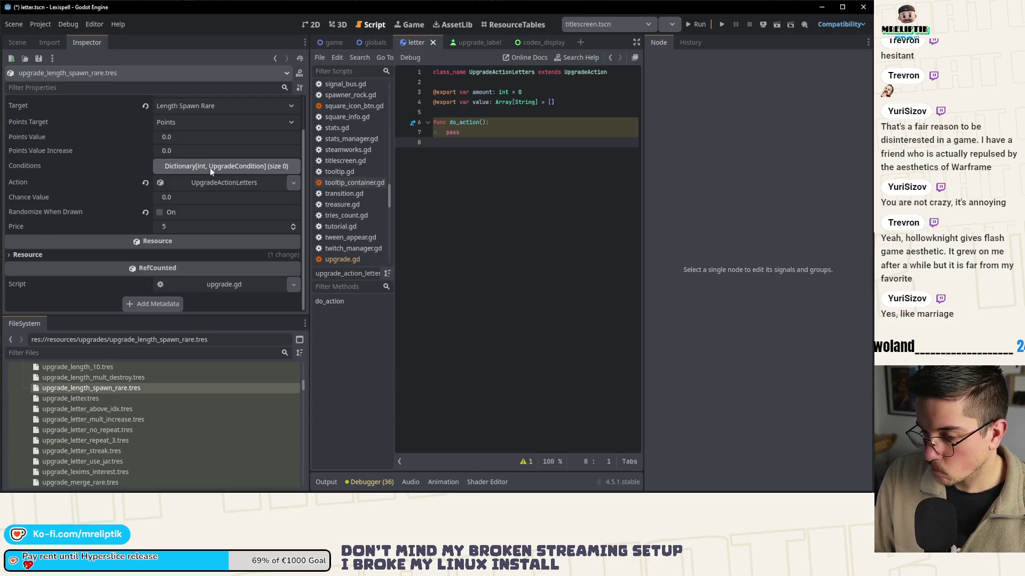
scroll(223, 225, up, 1)
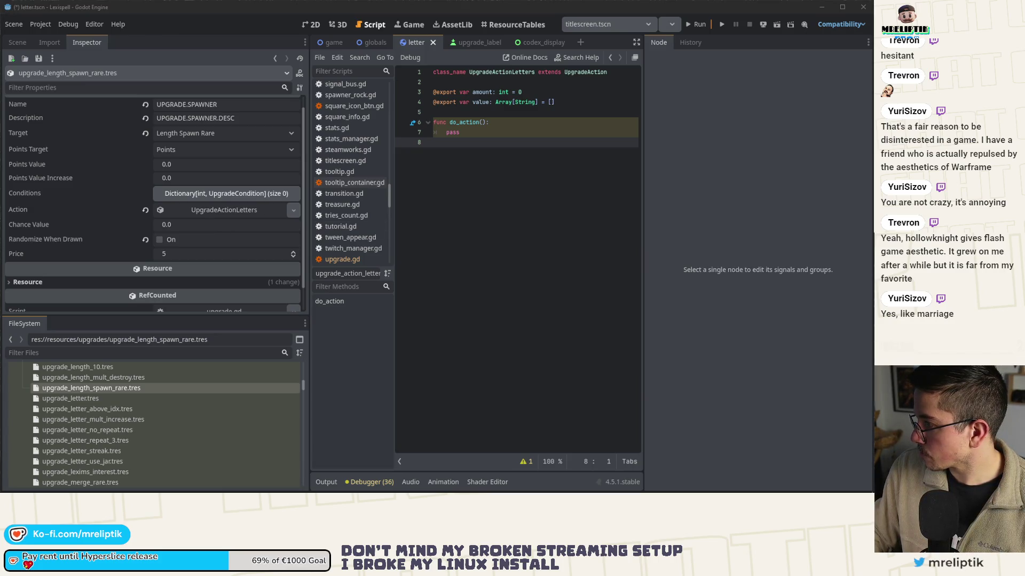
- Add an UpgradeConditionInt entry to the spawn-rare Conditions, then open upgrade_letter_above_idx.tres
click(224, 197)
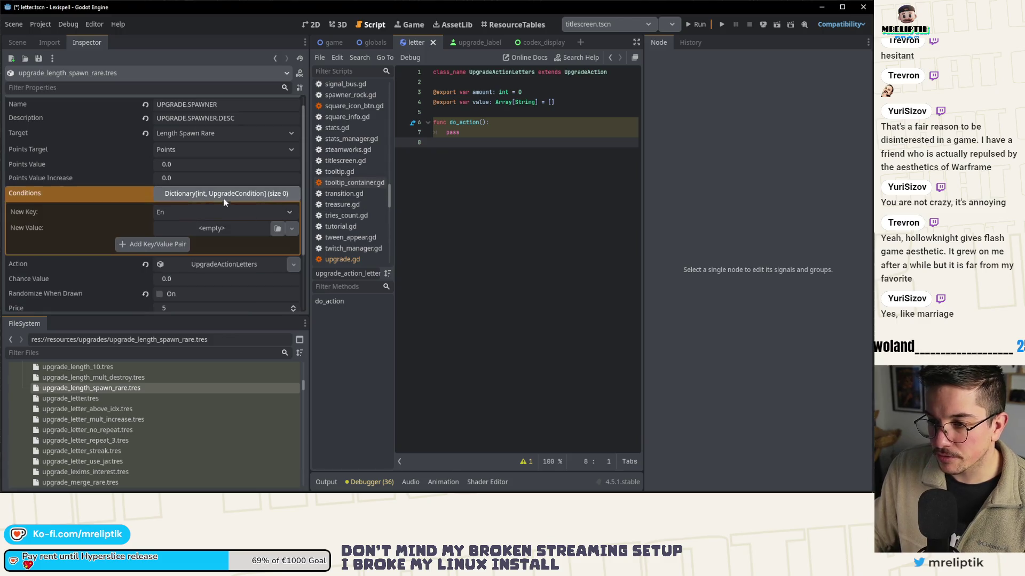
click(219, 227)
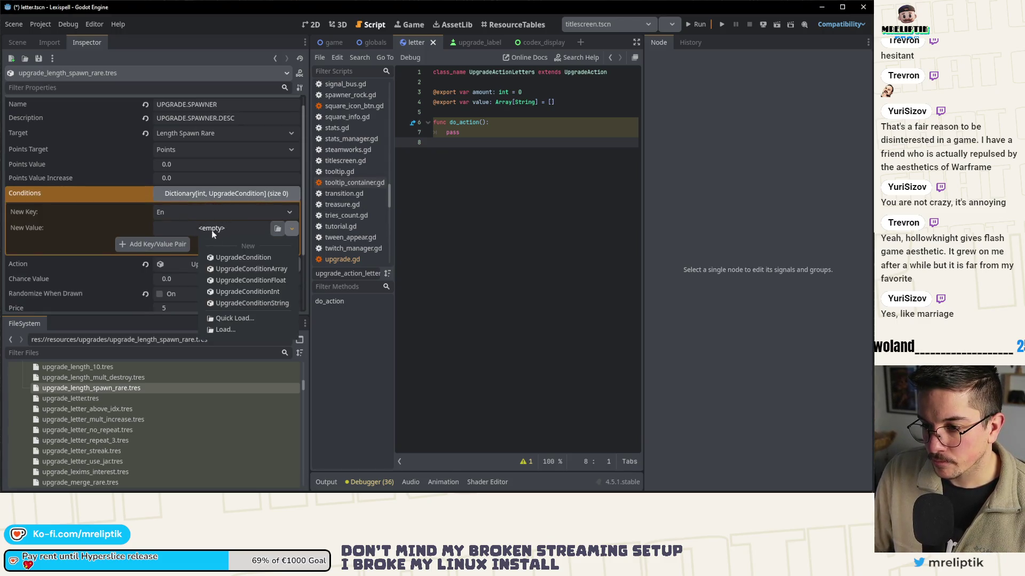
click(252, 288)
click(203, 245)
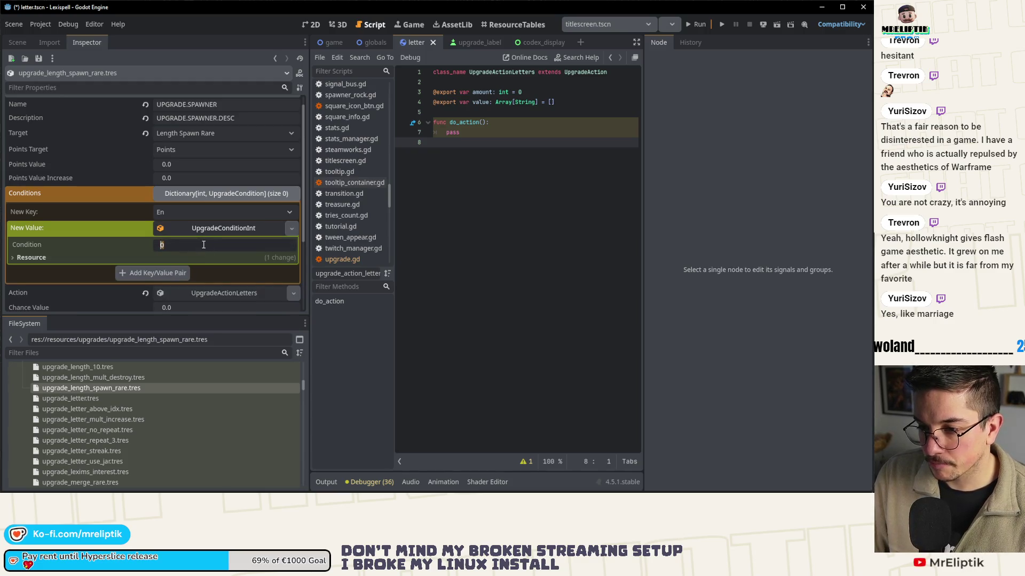
click(190, 273)
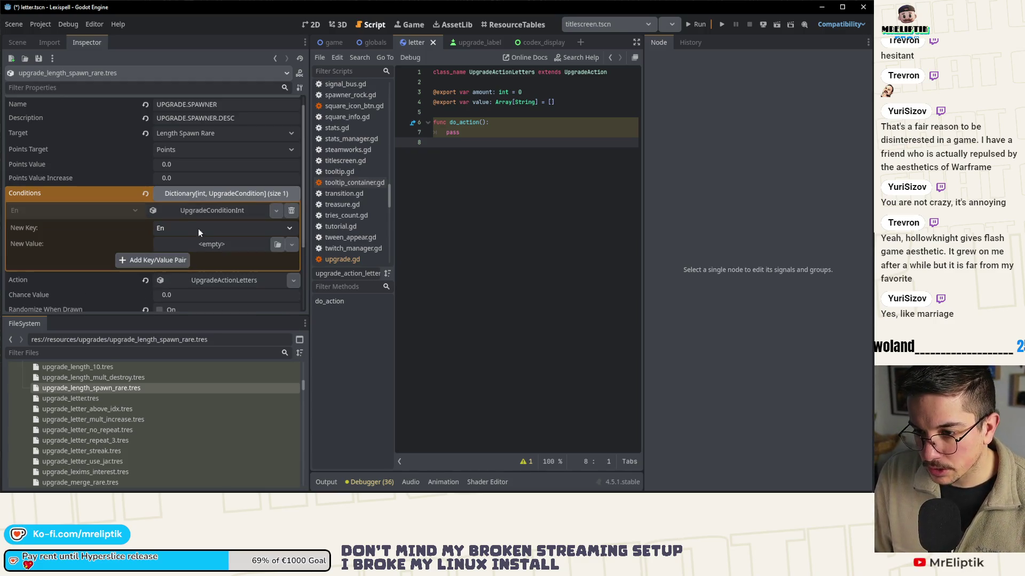
click(206, 194)
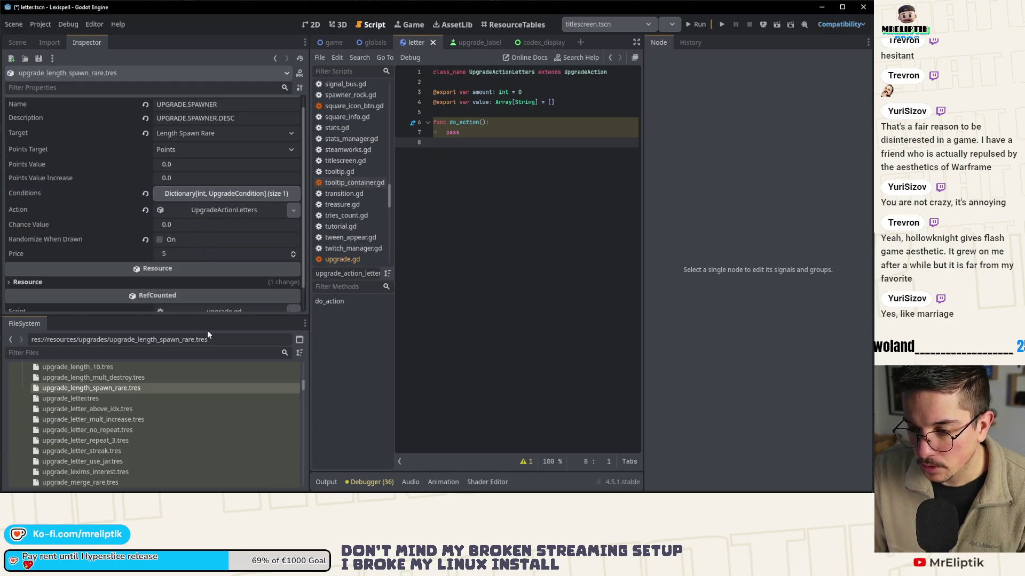
click(159, 399)
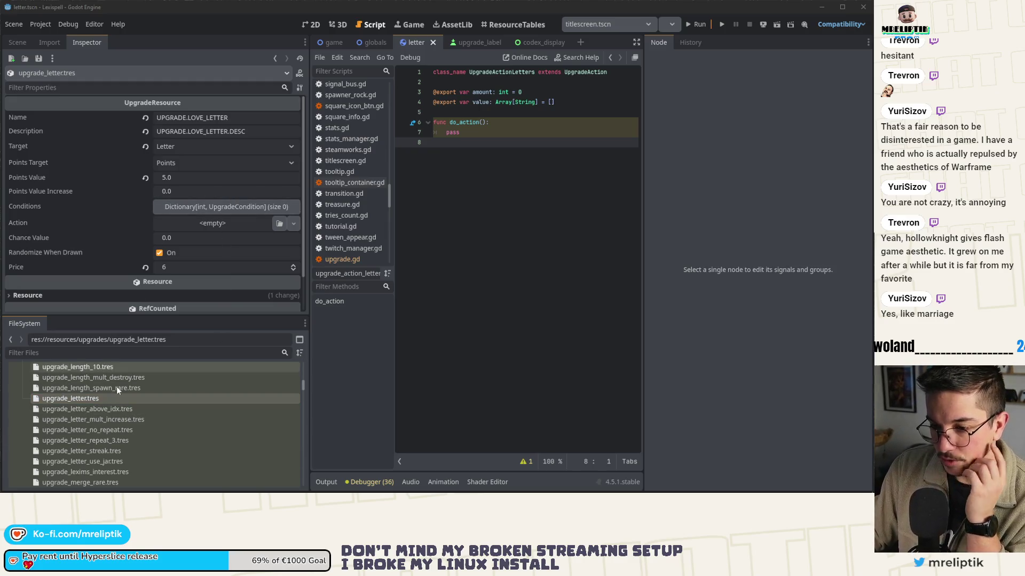
click(99, 409)
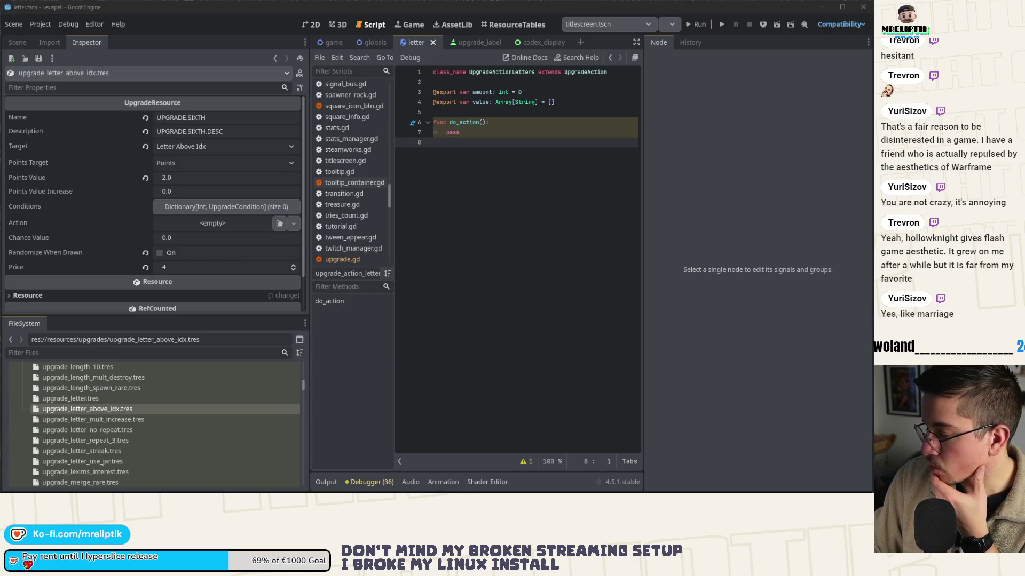
- Add an UpgradeConditionInt with value 6 to the letter-above-index Conditions
click(211, 208)
click(212, 241)
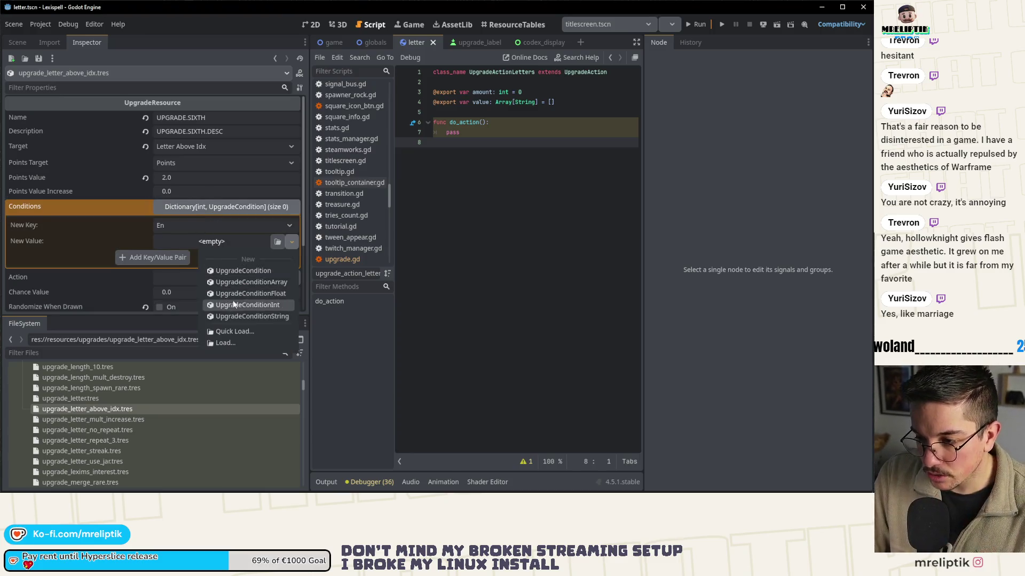
click(251, 306)
click(196, 258)
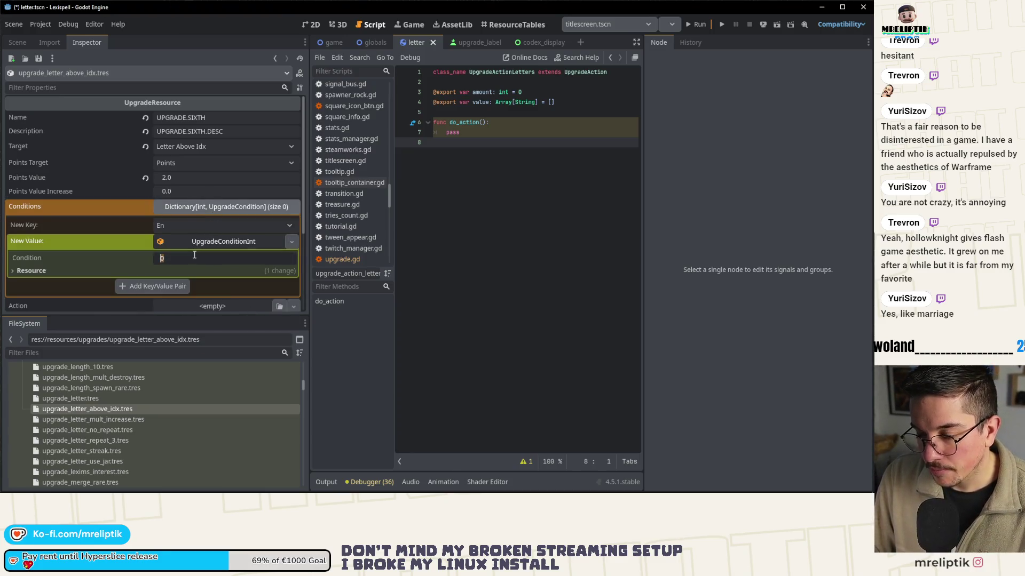
text(6)
key(Return)
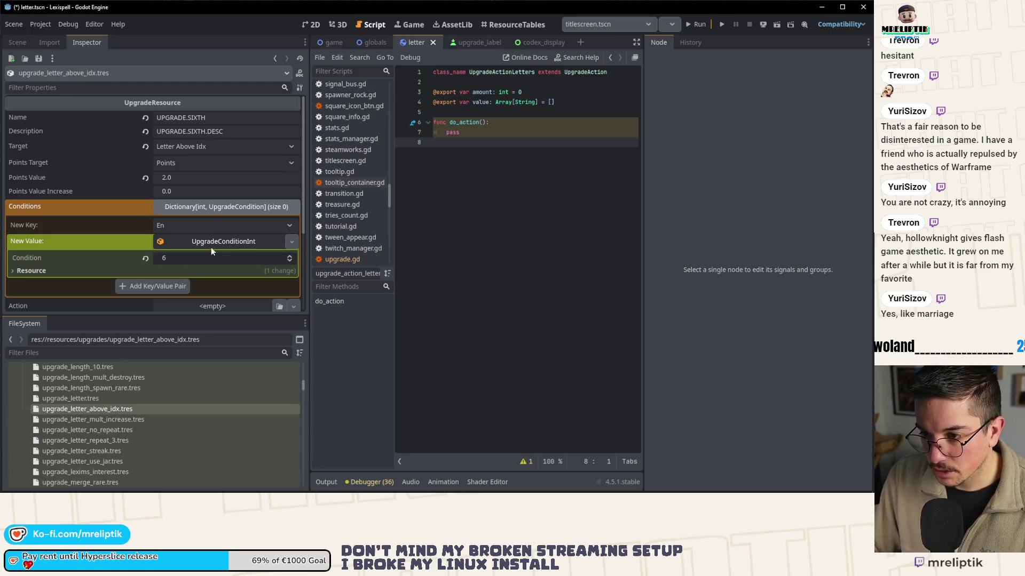
click(211, 243)
click(145, 414)
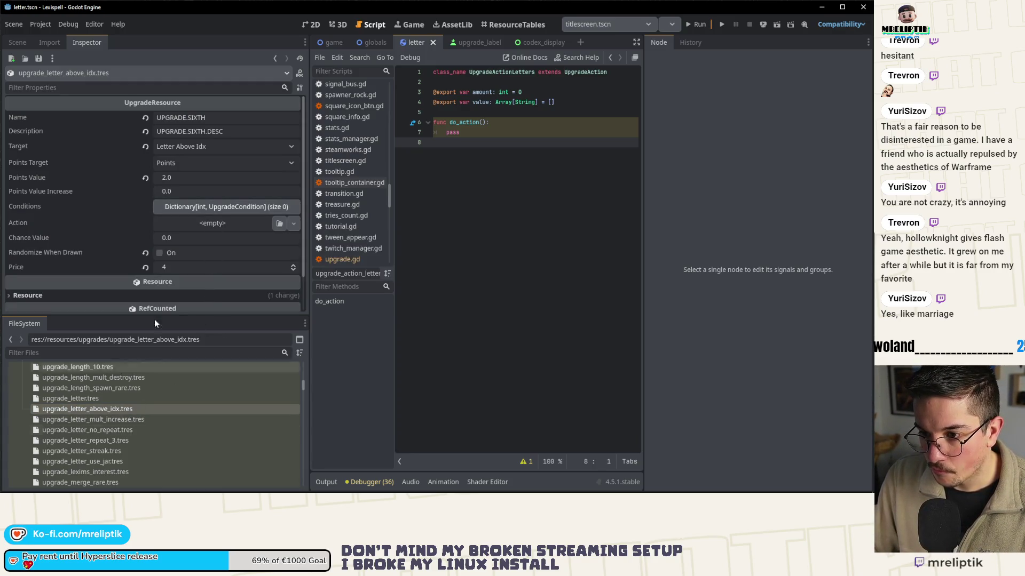
click(206, 206)
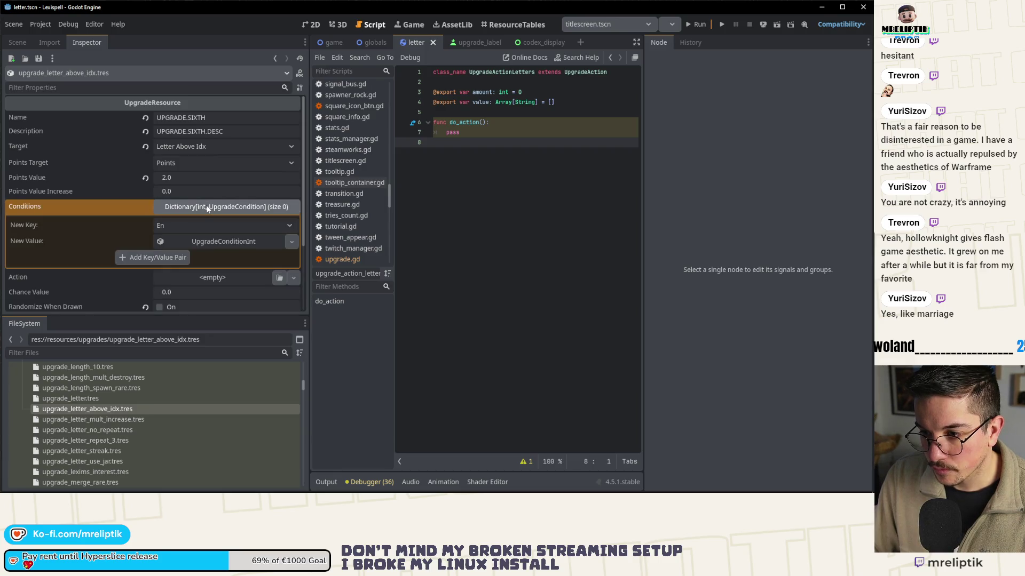
click(160, 257)
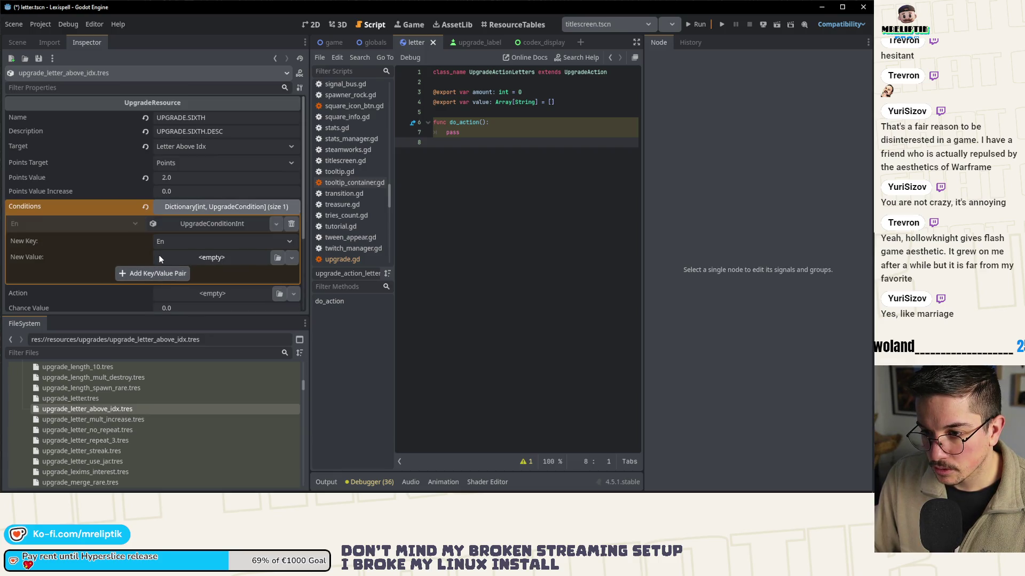
- Check the new integer condition entry in the Conditions dictionary
click(190, 223)
click(203, 207)
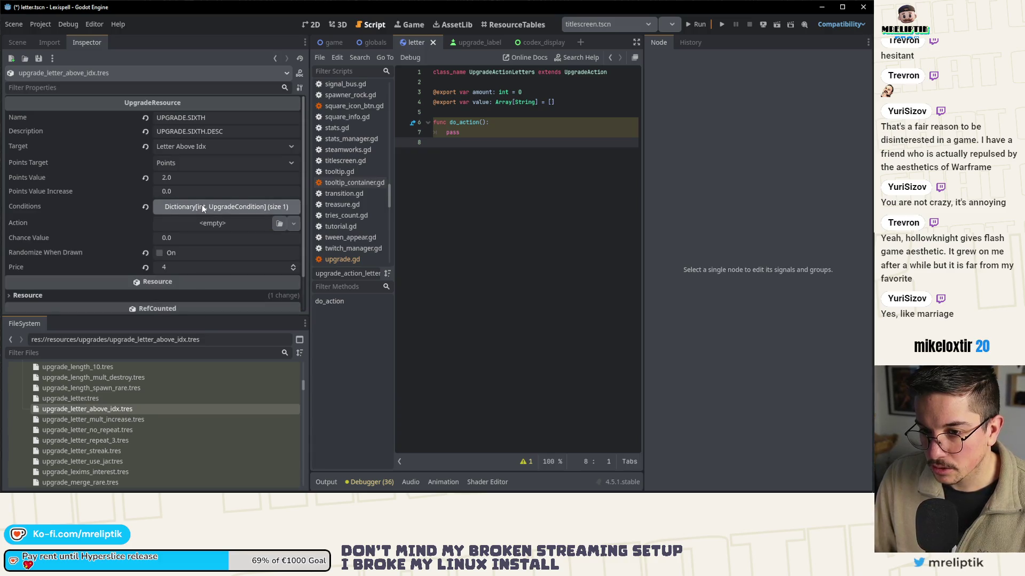
click(203, 207)
click(190, 225)
click(202, 208)
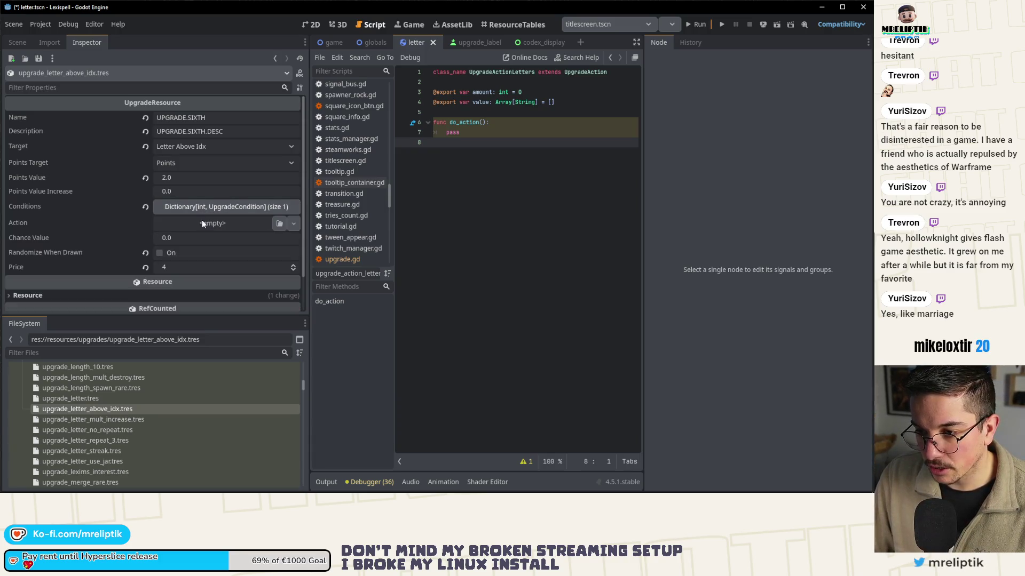
- Open upgrade_letter_mult_increase.tres and confirm its Conditions dictionary is empty
click(93, 398)
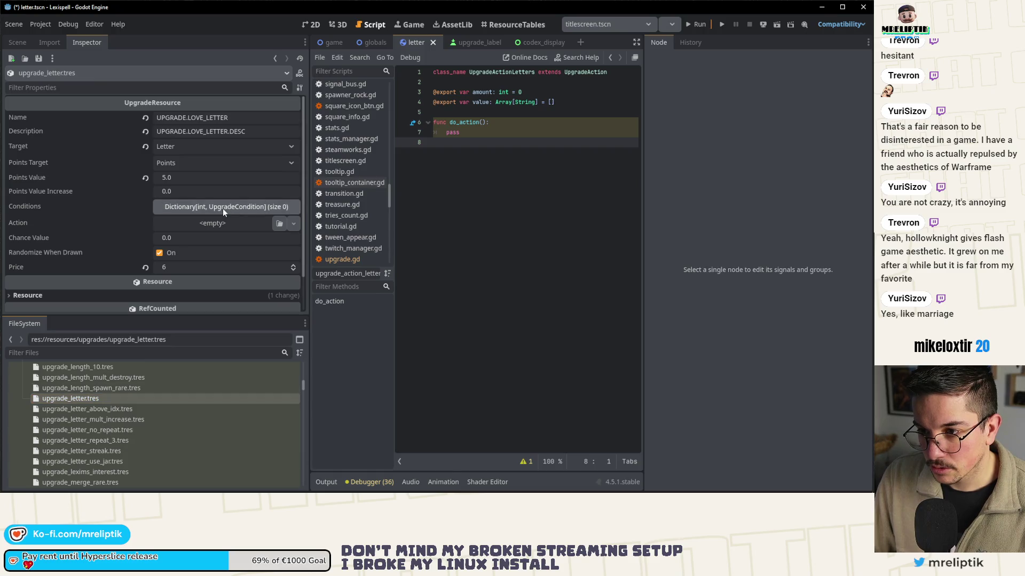
click(117, 389)
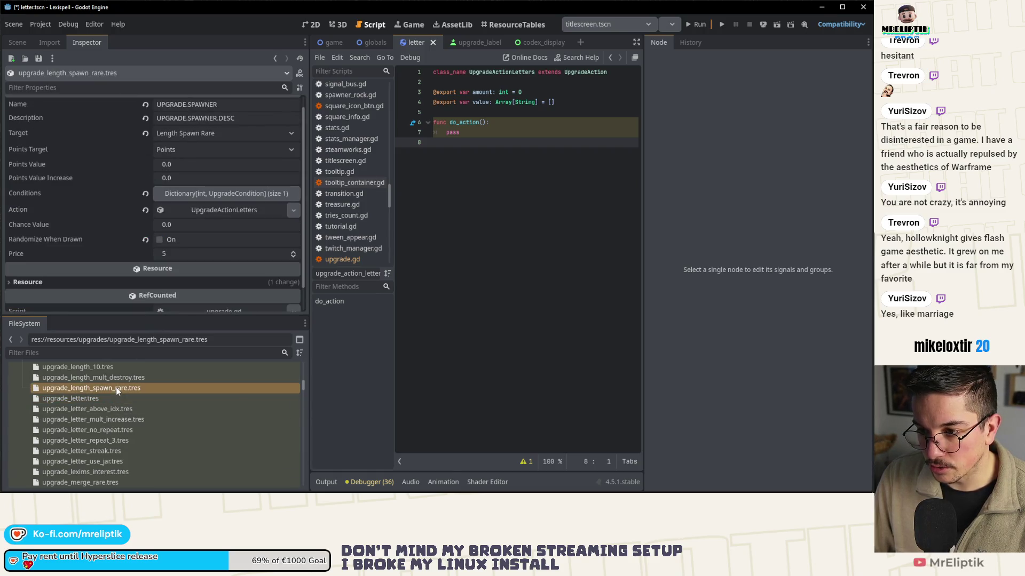
click(107, 420)
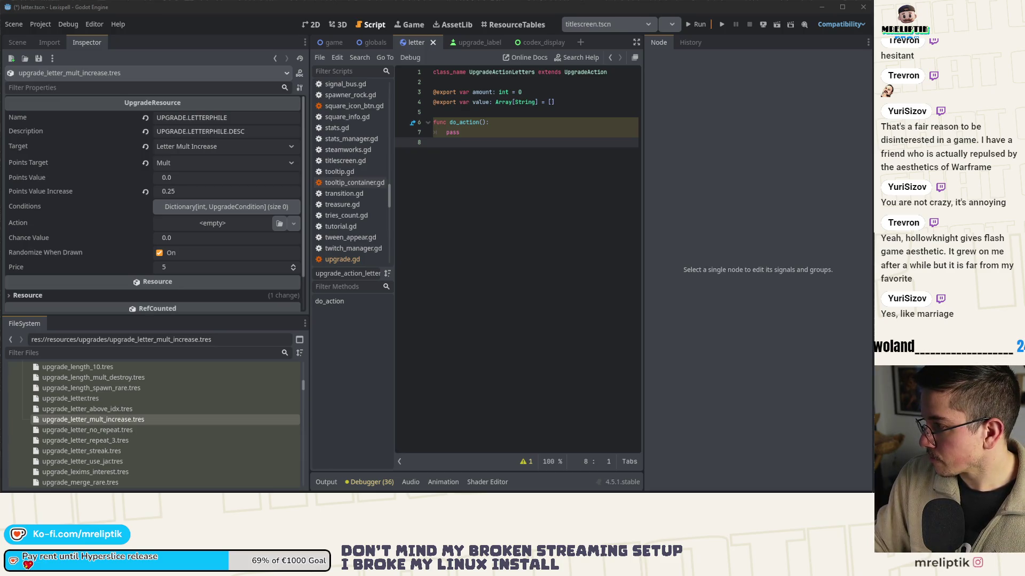
click(124, 409)
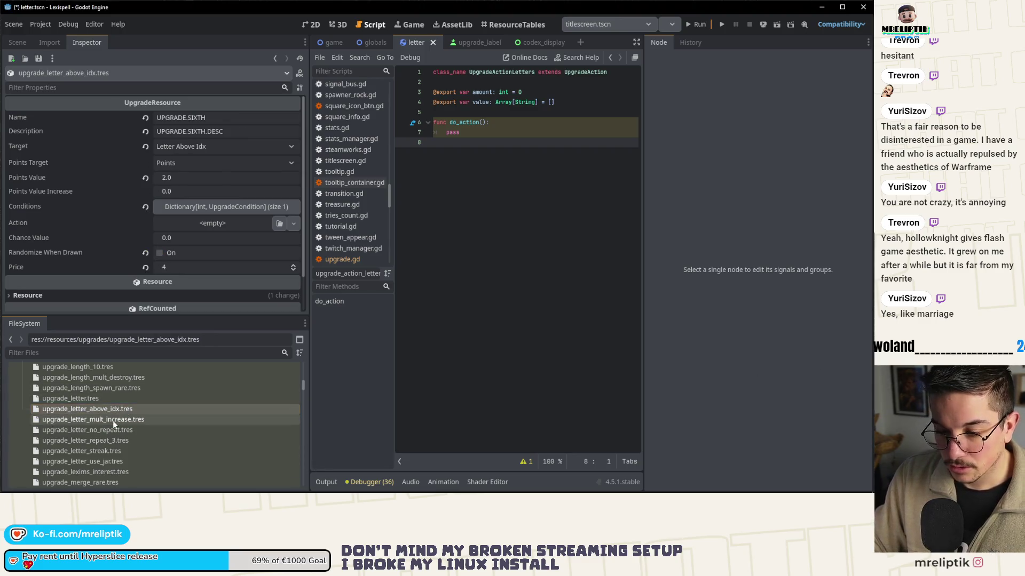
click(114, 420)
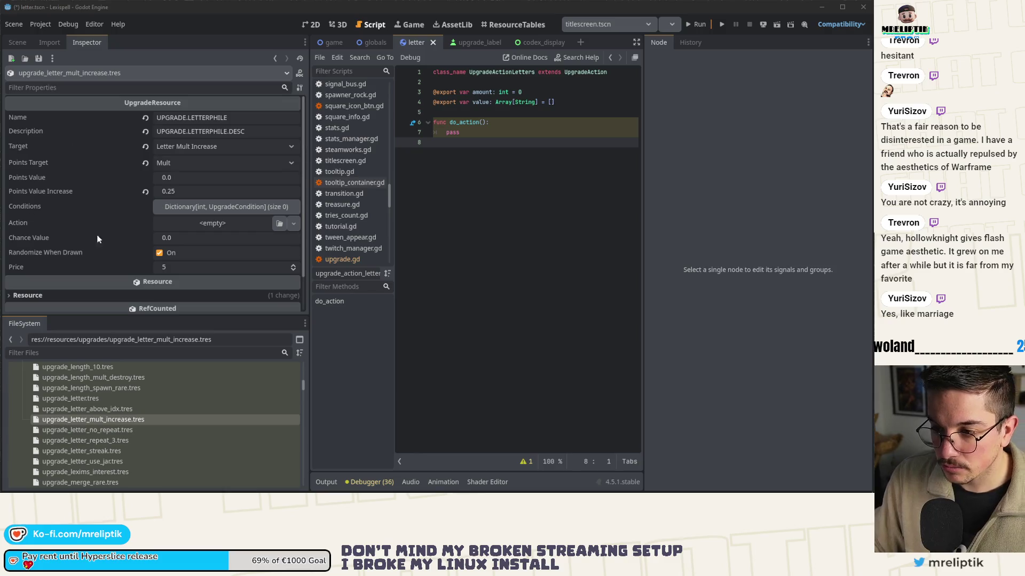
click(211, 209)
click(210, 209)
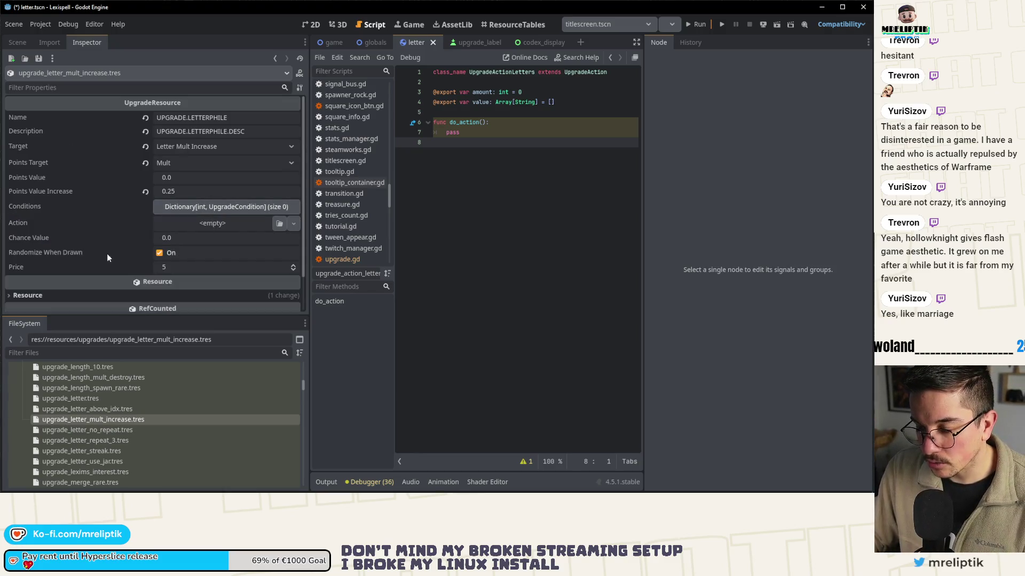
- Look over the no-repeat and repeat-3 upgrade resources, then move the localization spreadsheet over the editor
click(89, 420)
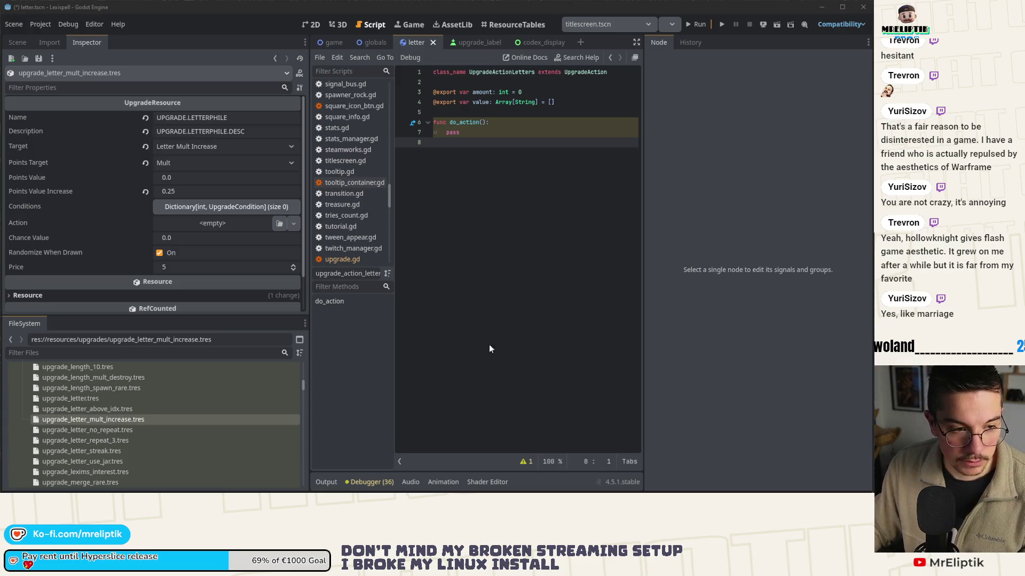
click(153, 429)
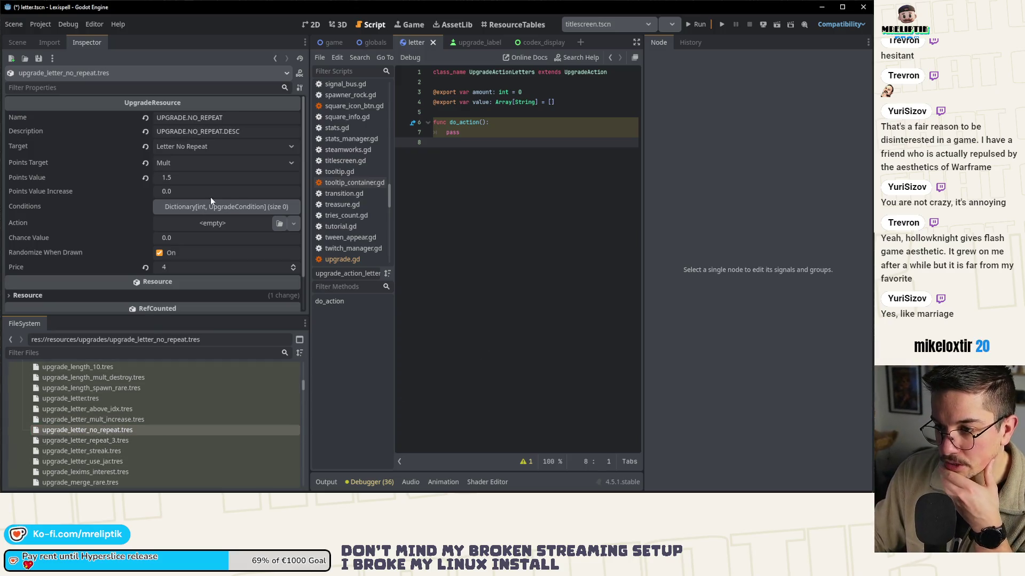
click(108, 441)
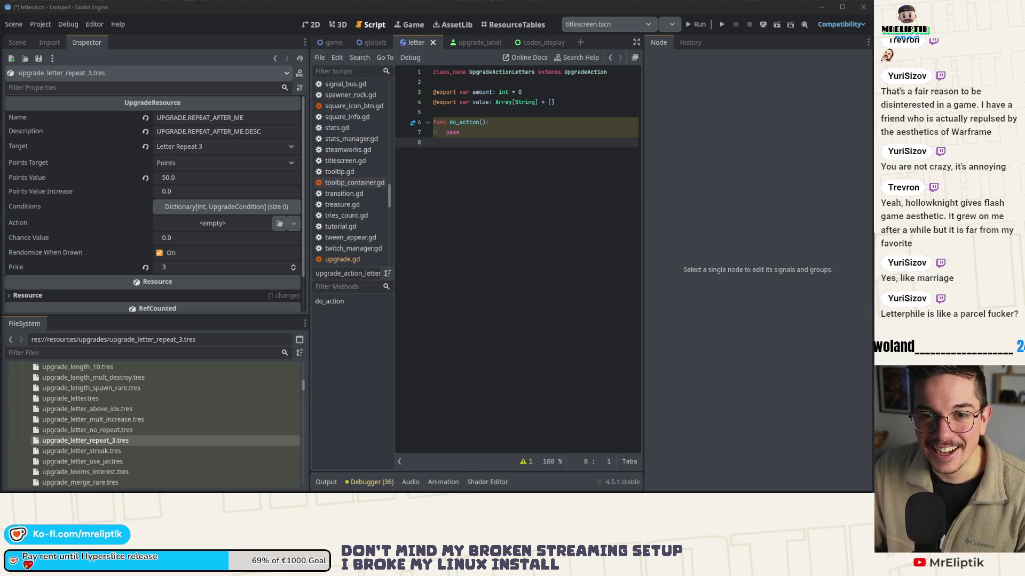
click(1, 25)
mouse_move(145, 10)
mouse_down()
mouse_move(152, 44)
mouse_move(446, 139)
mouse_up()
- Maximize the sheet and paste ticked checkboxes into the COPIER, DIET and HOARDER rows
double_click(445, 138)
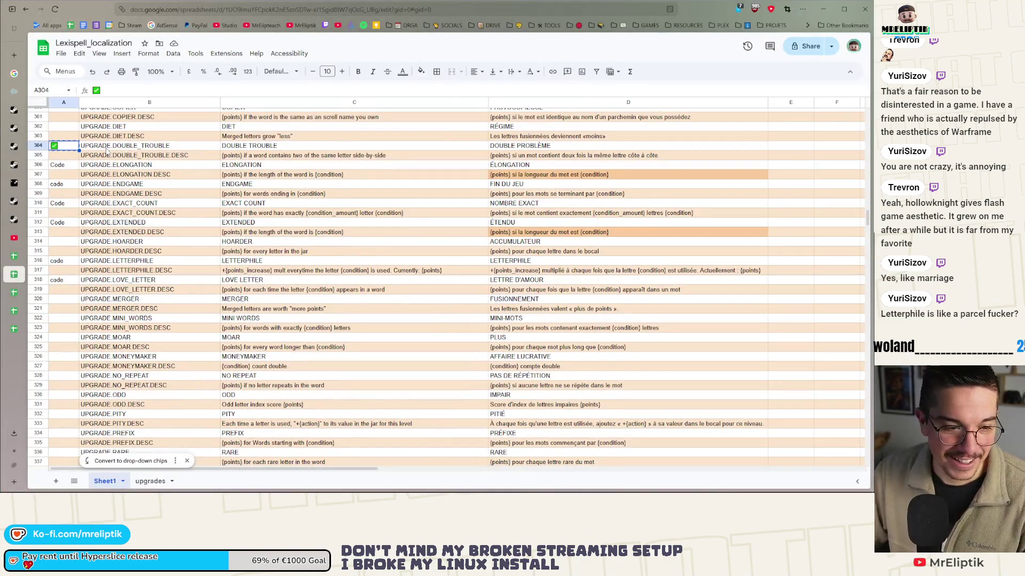
scroll(189, 243, up, 4)
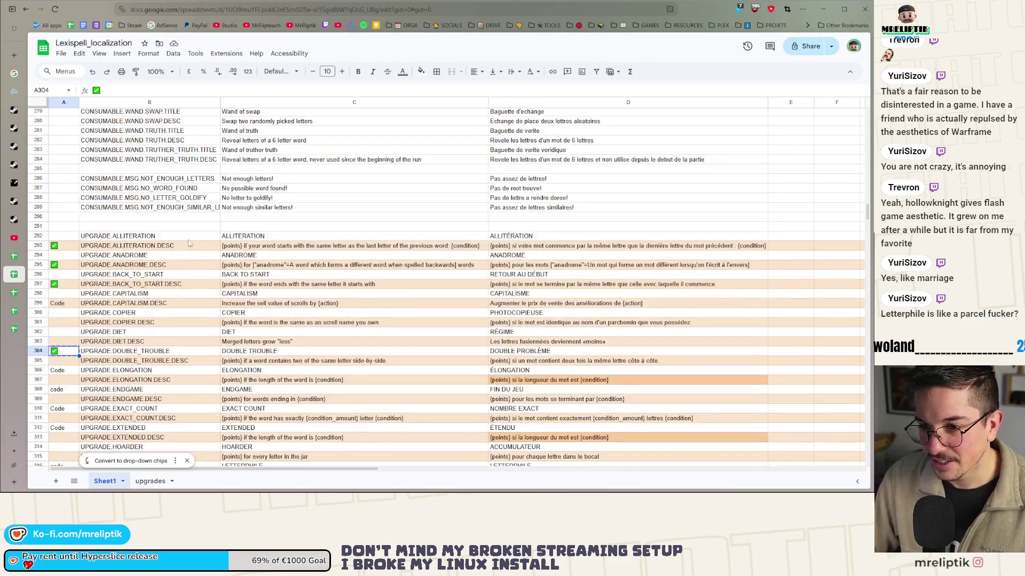
click(196, 257)
click(65, 315)
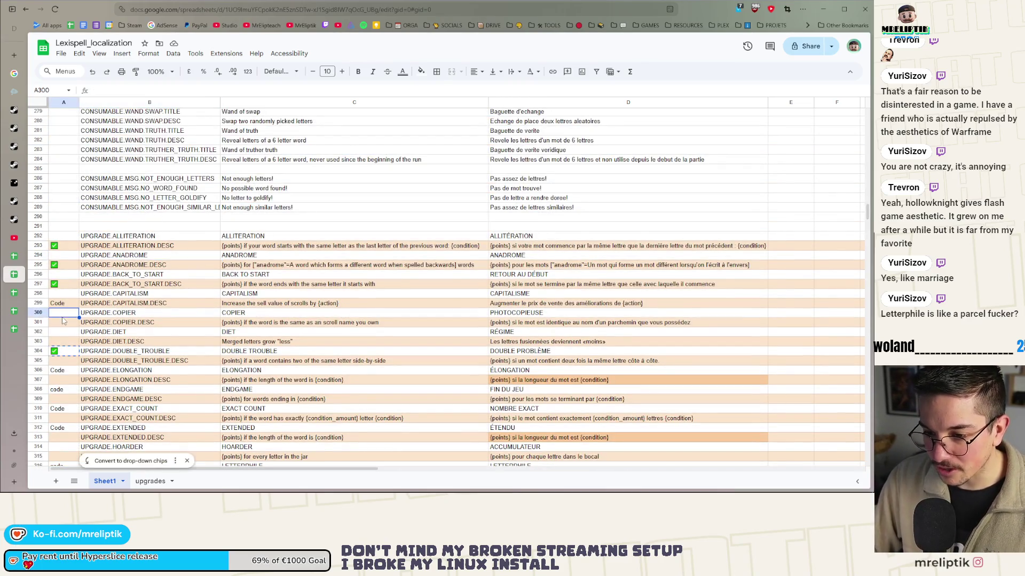
scroll(66, 316, down, 1)
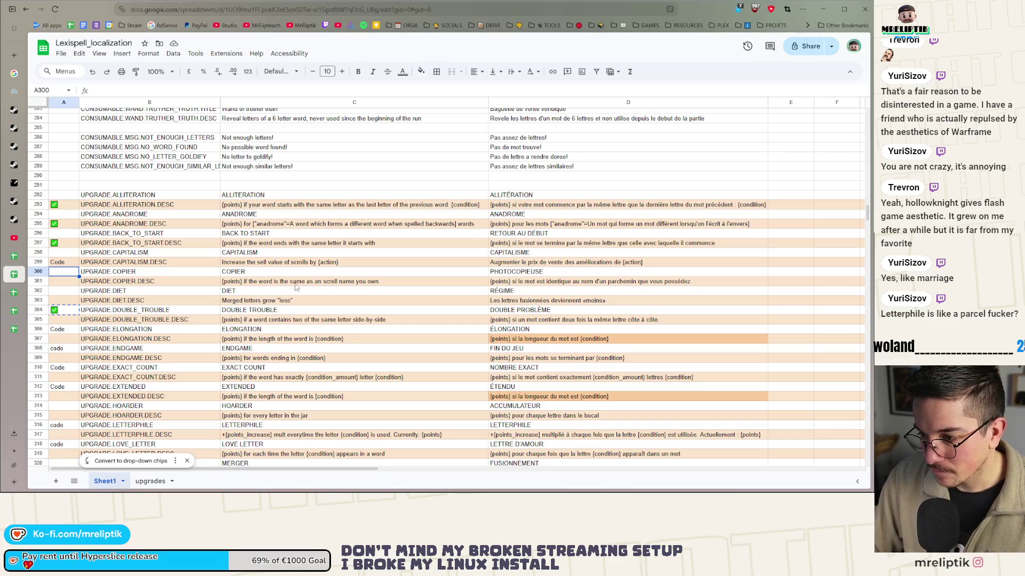
key(ctrl+v)
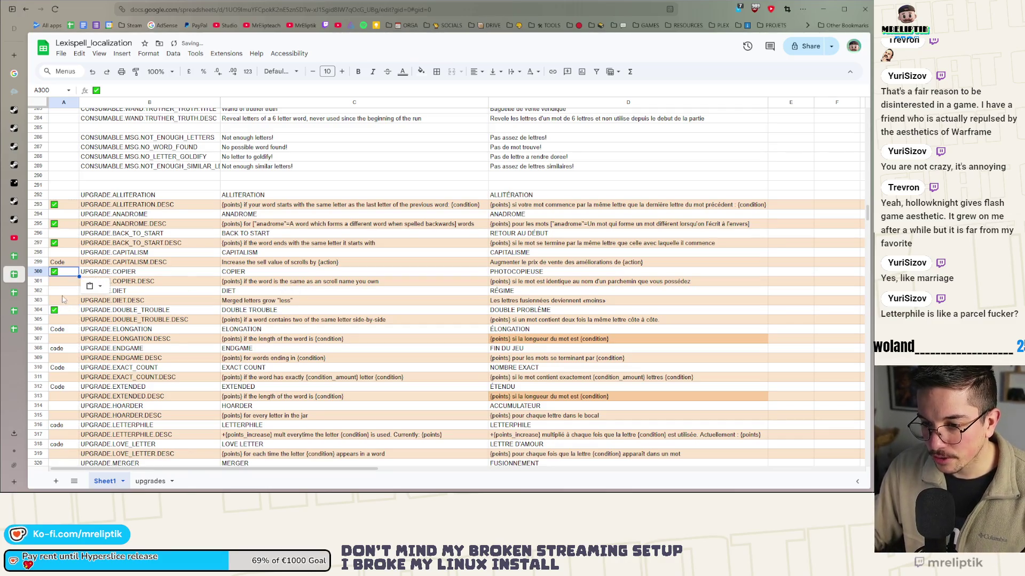
click(64, 291)
key(ctrl+v)
scroll(80, 316, down, 3)
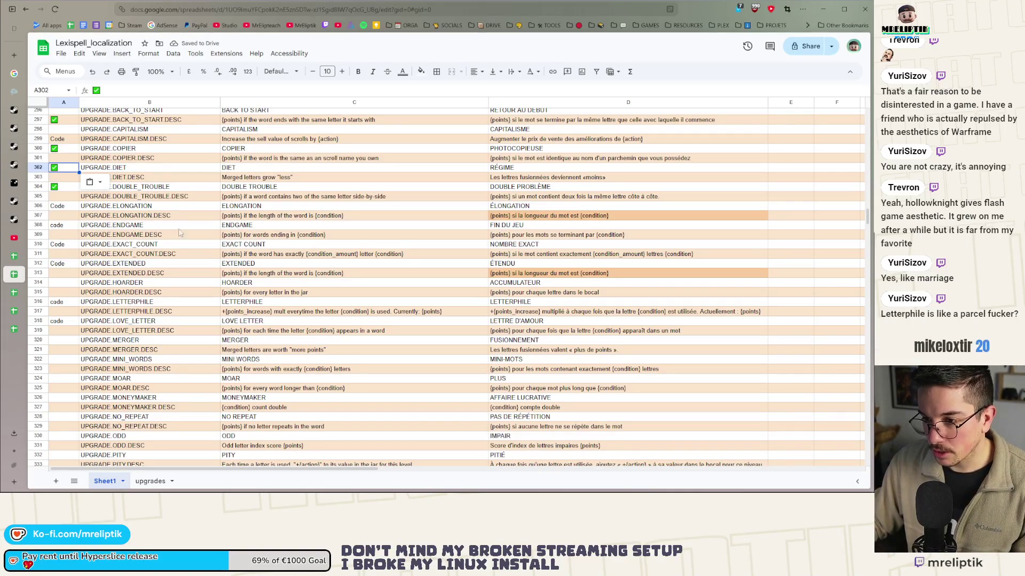
click(65, 283)
key(ctrl+v)
- Paste ticked checkboxes into the MERGER and NO_REPEAT rows
scroll(68, 344, down, 1)
click(245, 284)
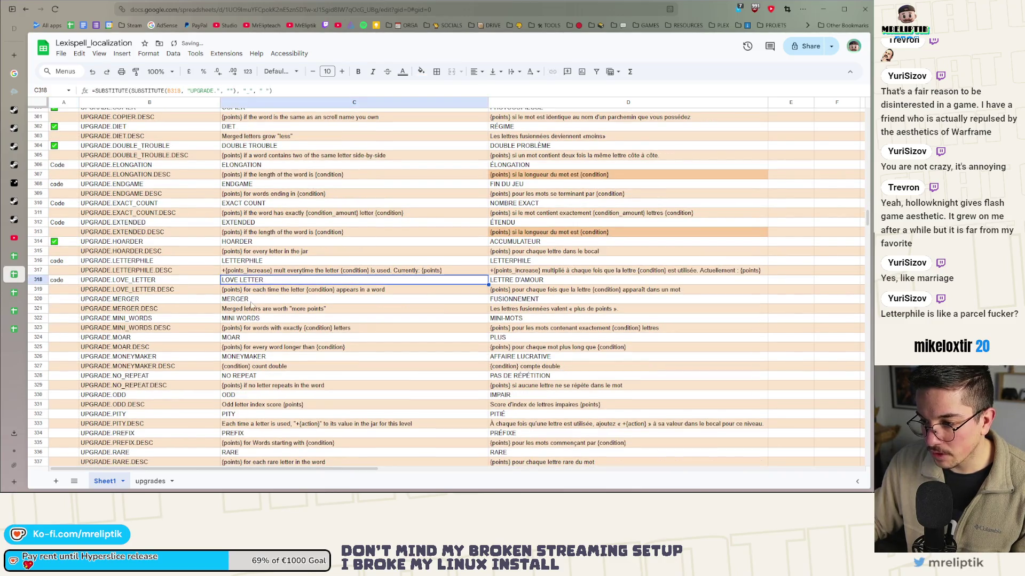
click(65, 300)
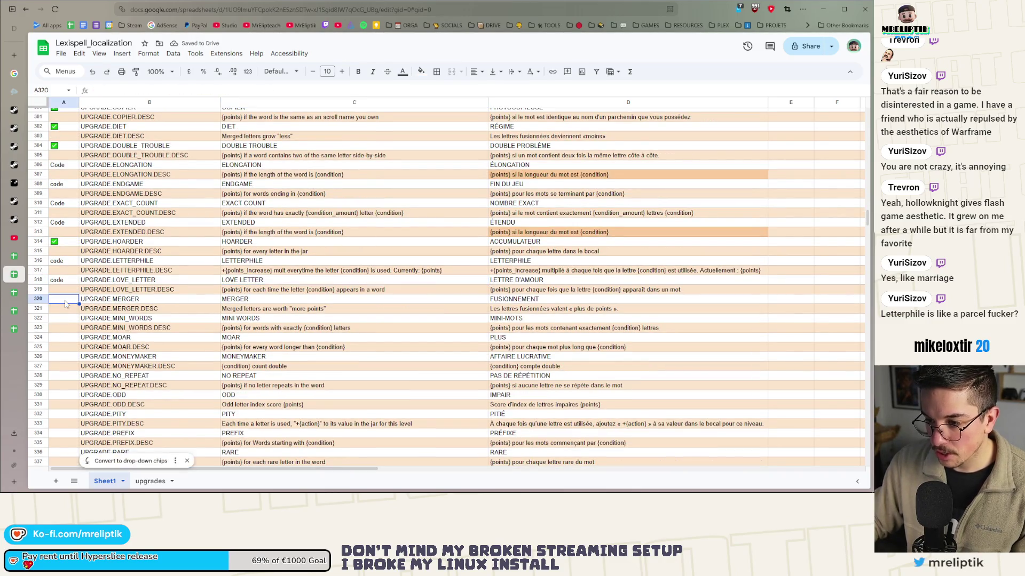
key(ctrl+v)
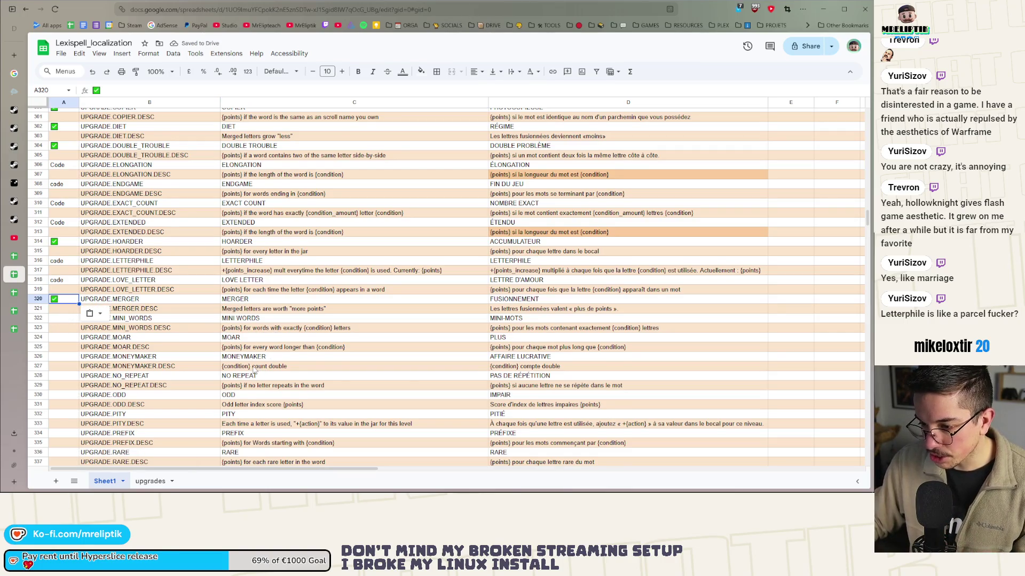
scroll(255, 370, down, 1)
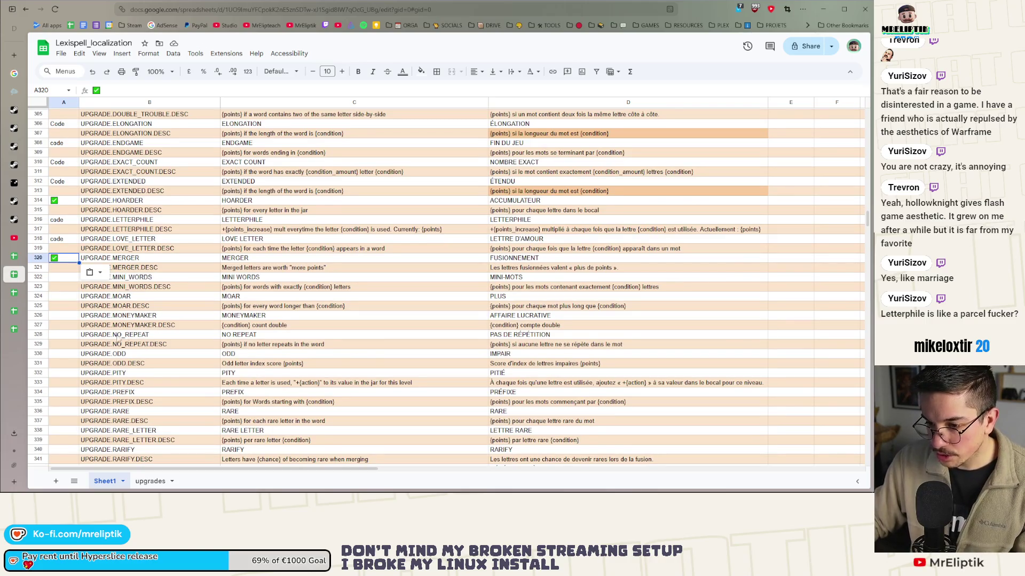
click(64, 335)
key(ctrl+v)
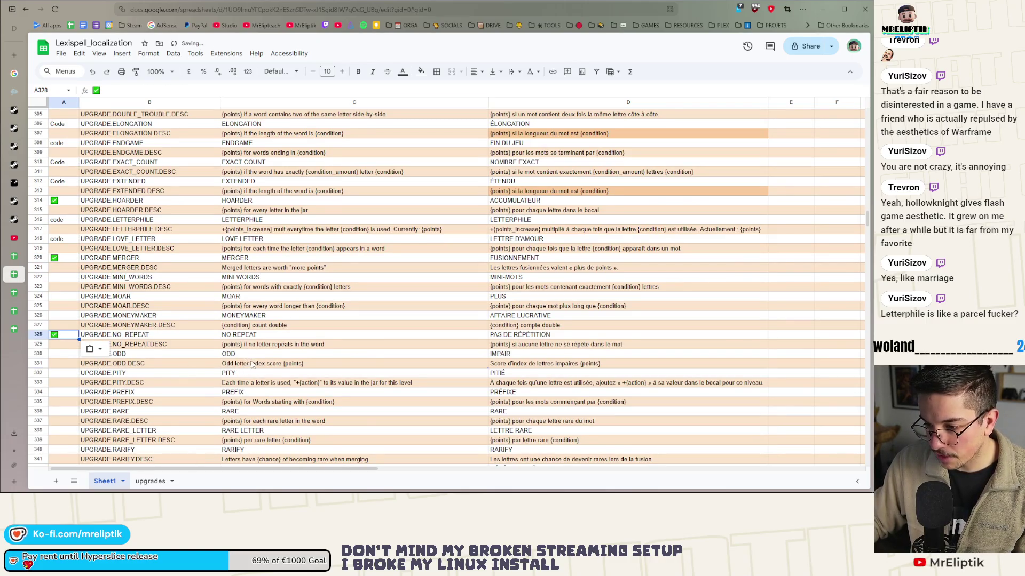
- Paste ticked checkboxes into the ODD and RARE rows
click(247, 365)
scroll(248, 365, down, 2)
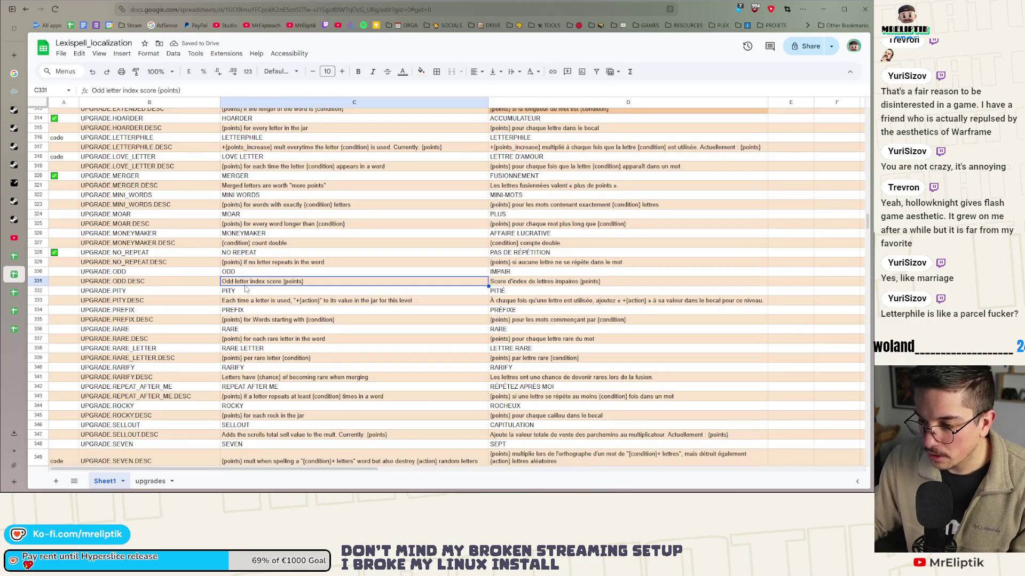
click(67, 280)
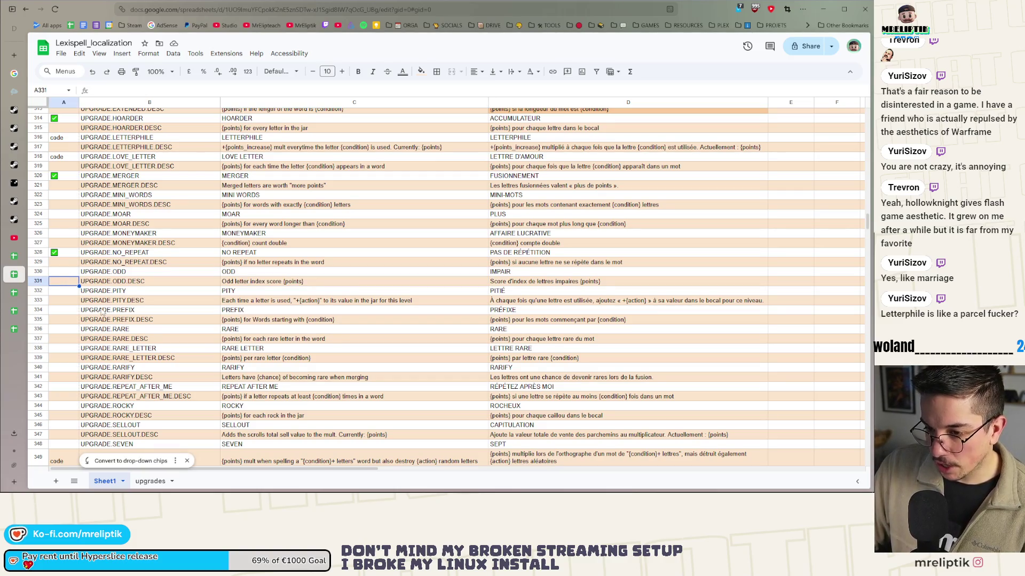
key(Up)
key(ctrl+v)
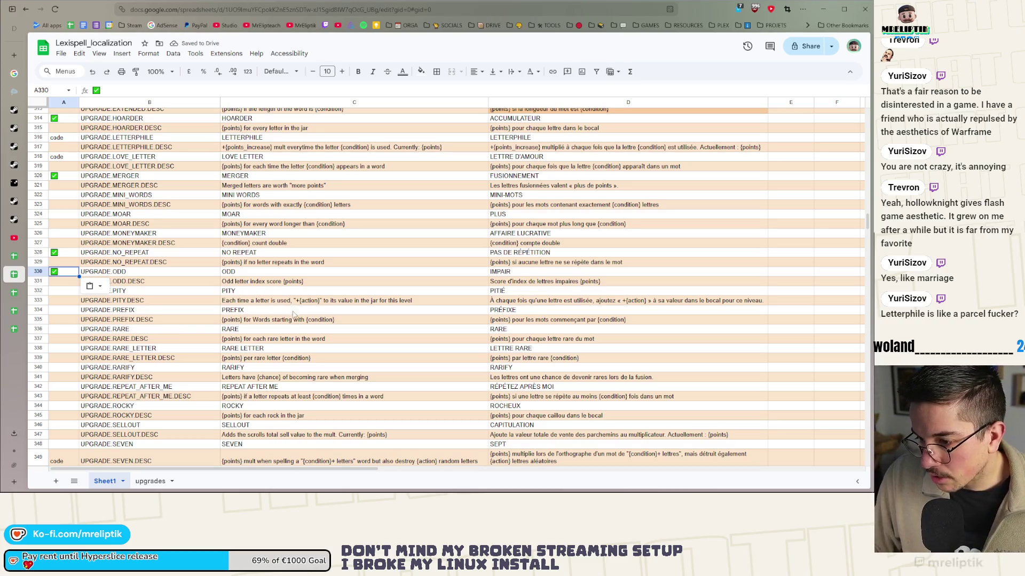
click(59, 330)
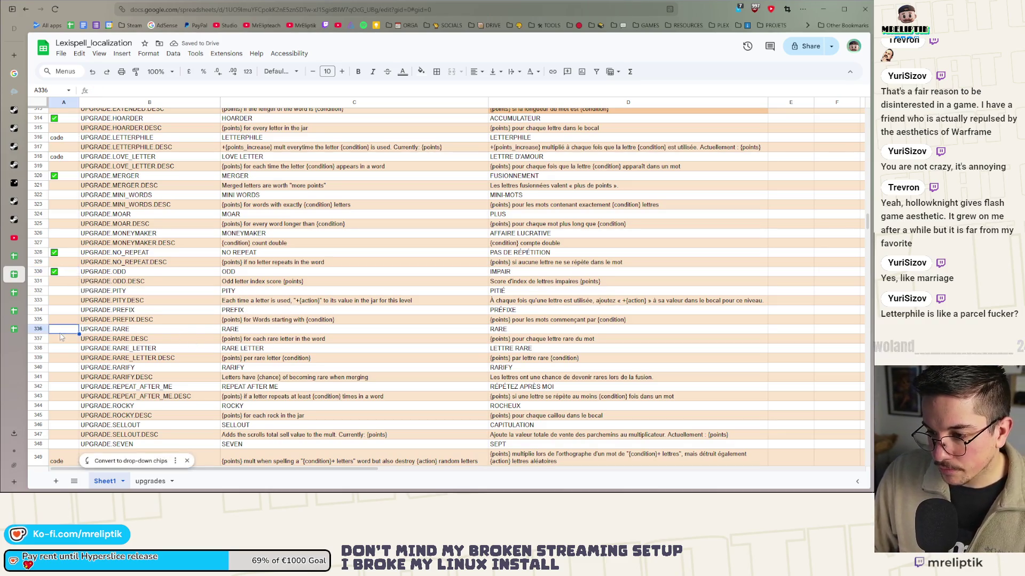
key(ctrl+v)
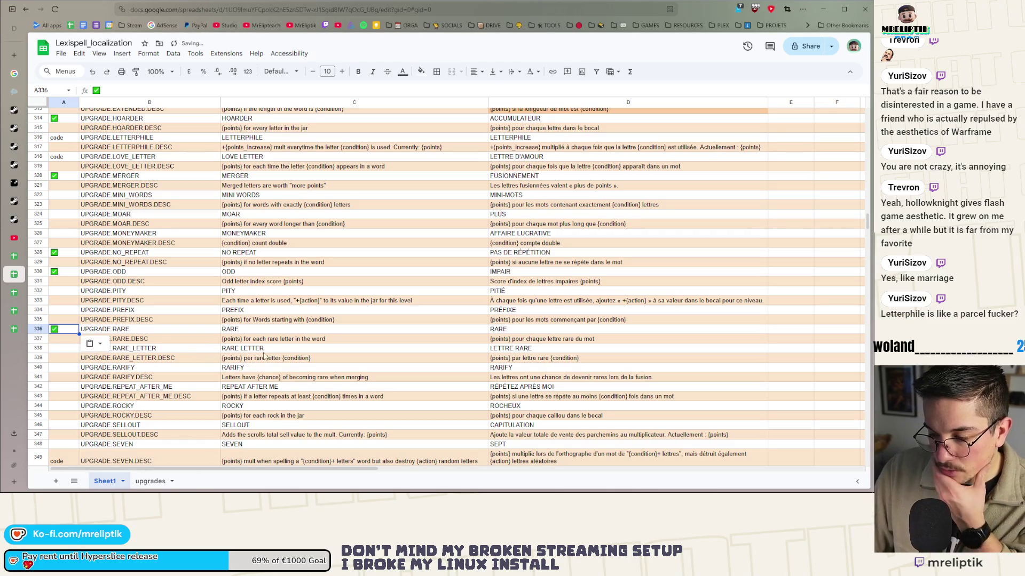
click(272, 342)
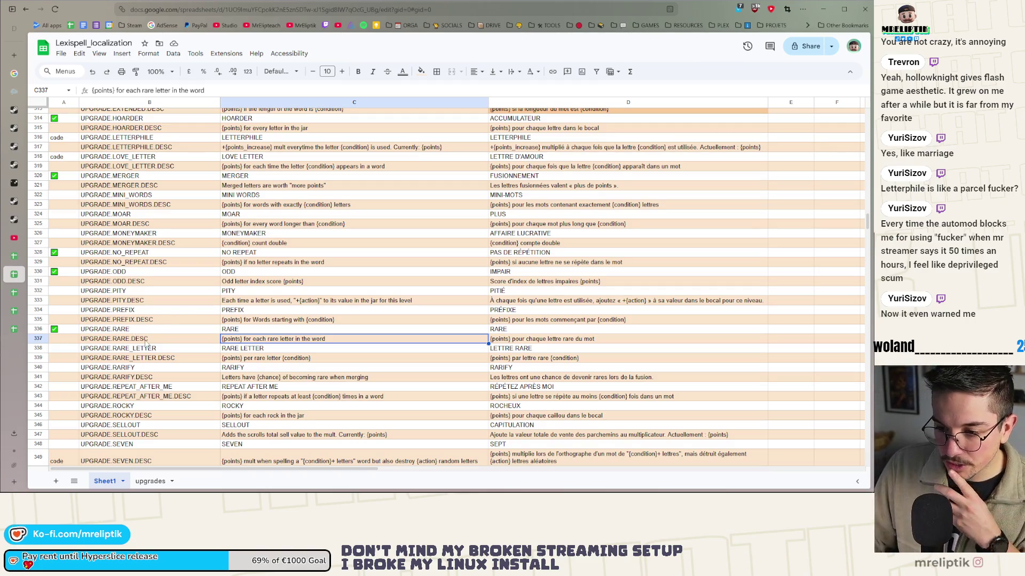
click(240, 332)
click(251, 348)
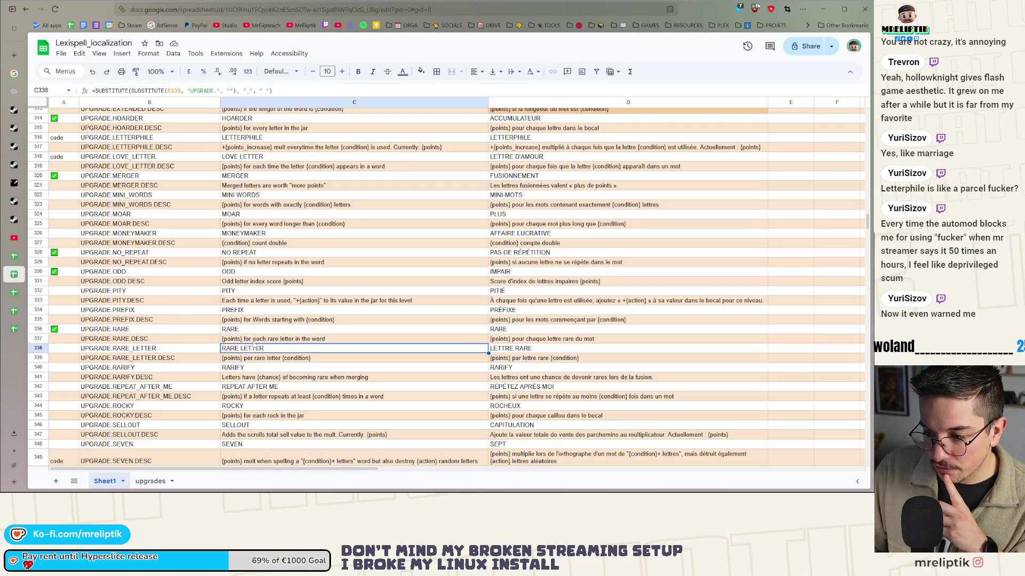
click(251, 331)
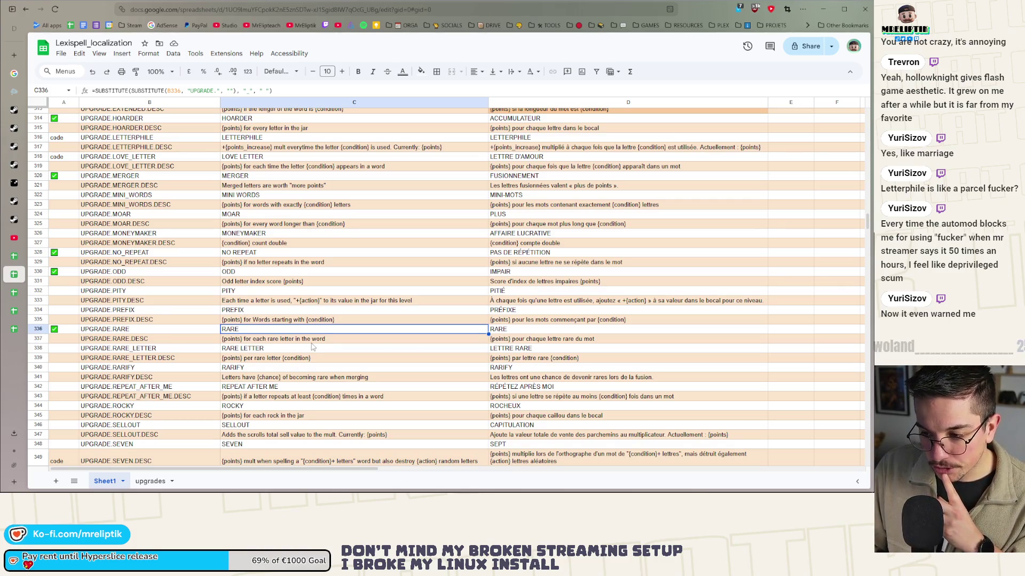
click(266, 350)
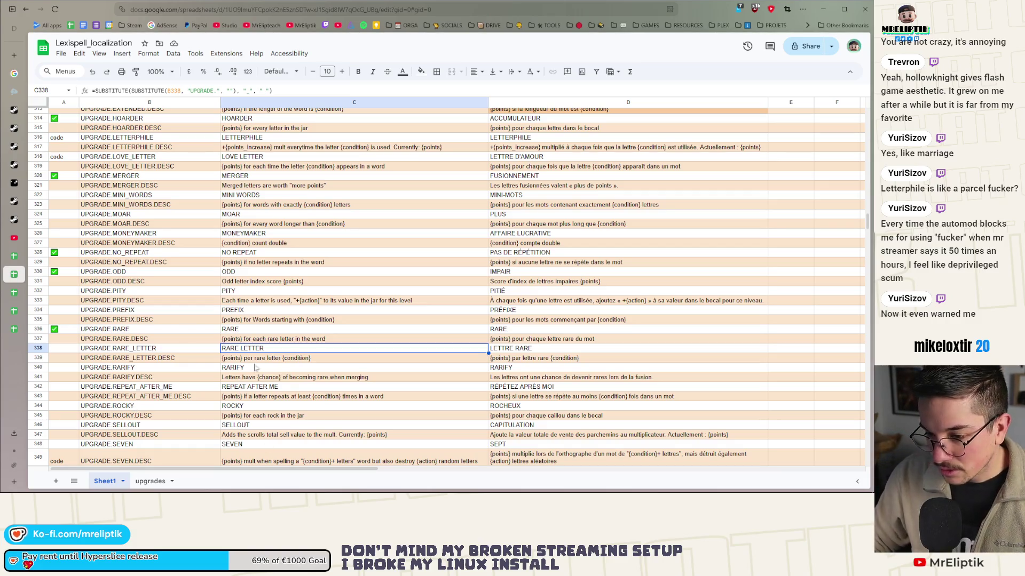
click(267, 358)
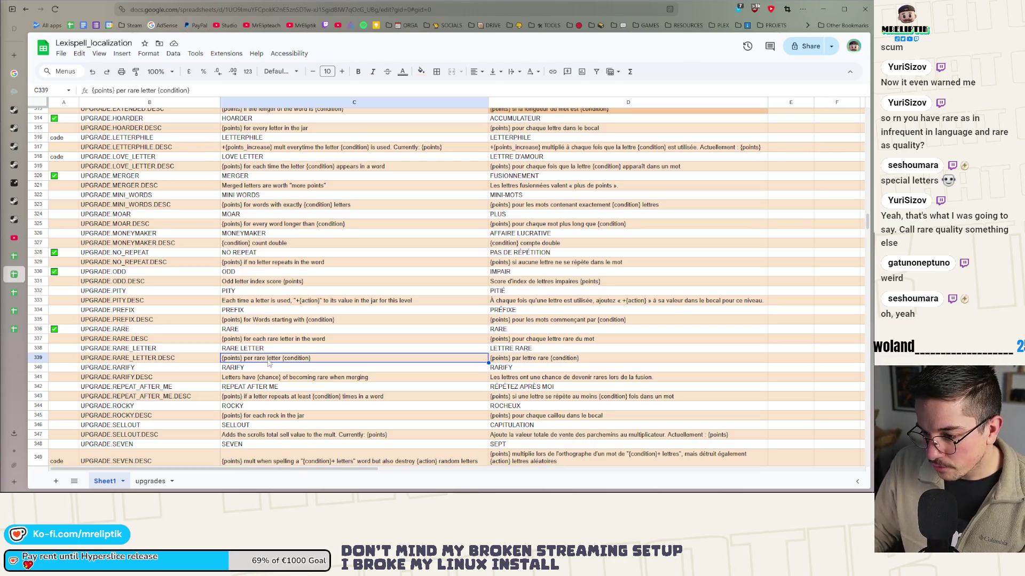
- Change 'rare' to 'infrequent' in the RARE_LETTER description
double_click(258, 358)
text(infr)
text(equent)
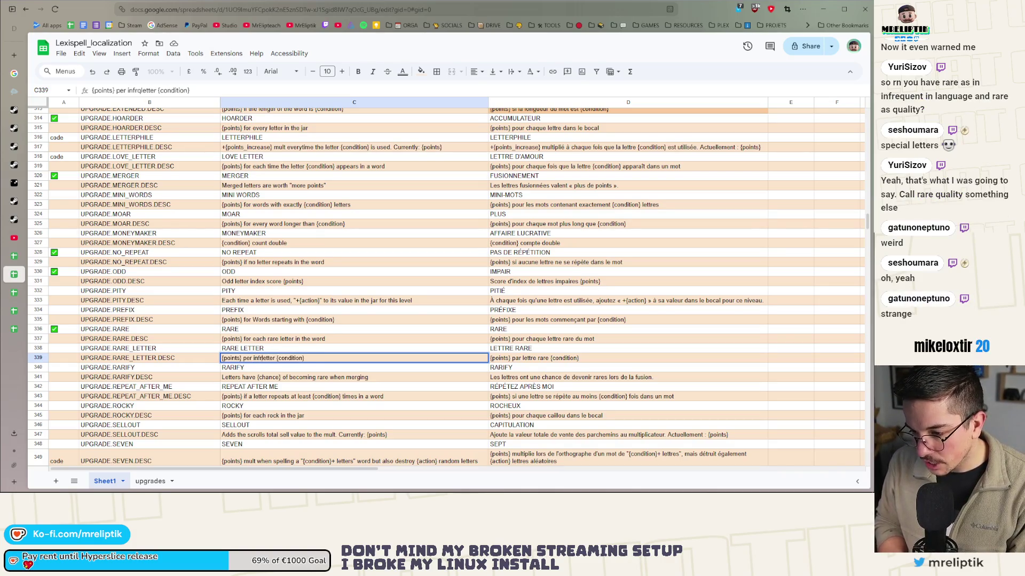
click(341, 381)
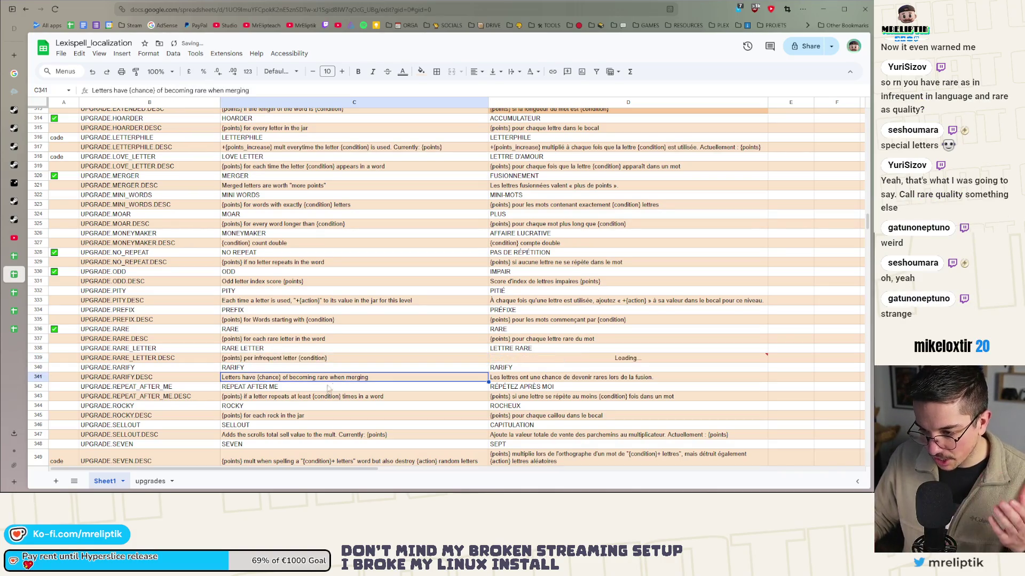
- Delete the formula from the UPGRADE.RARE name cell, leaving it empty
click(241, 331)
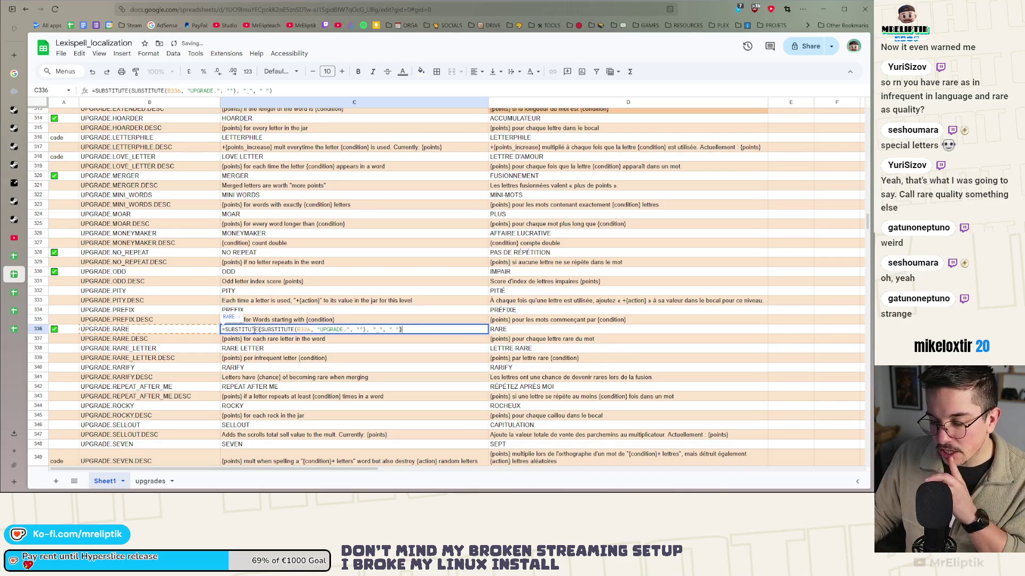
key(Down)
key(Down)
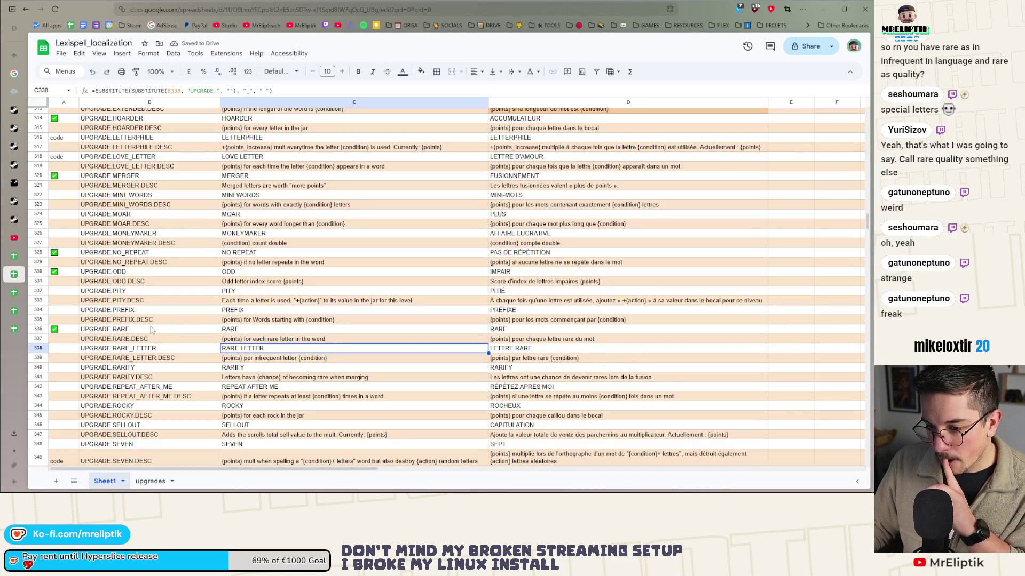
click(250, 331)
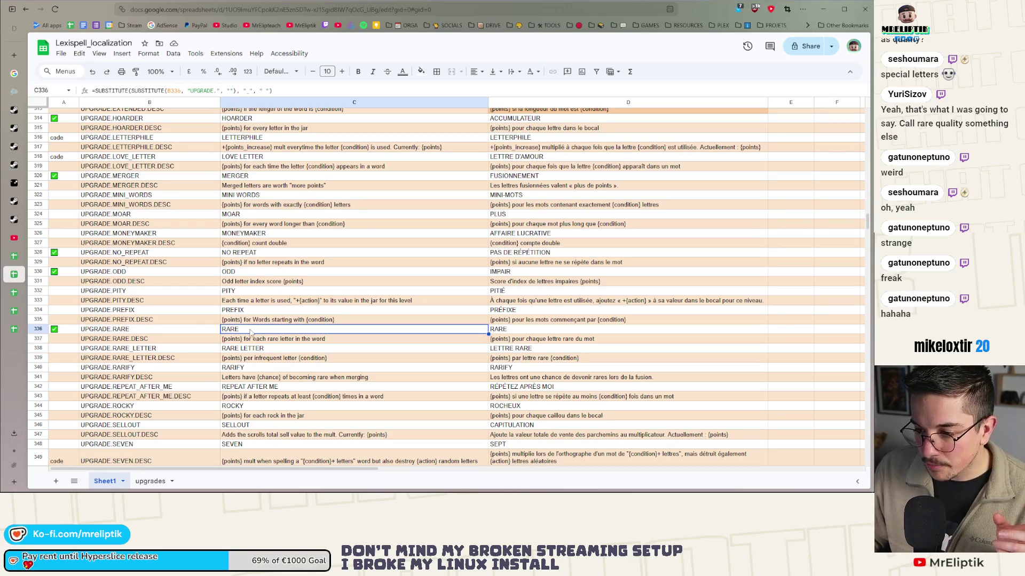
double_click(250, 331)
drag(404, 329, 222, 330)
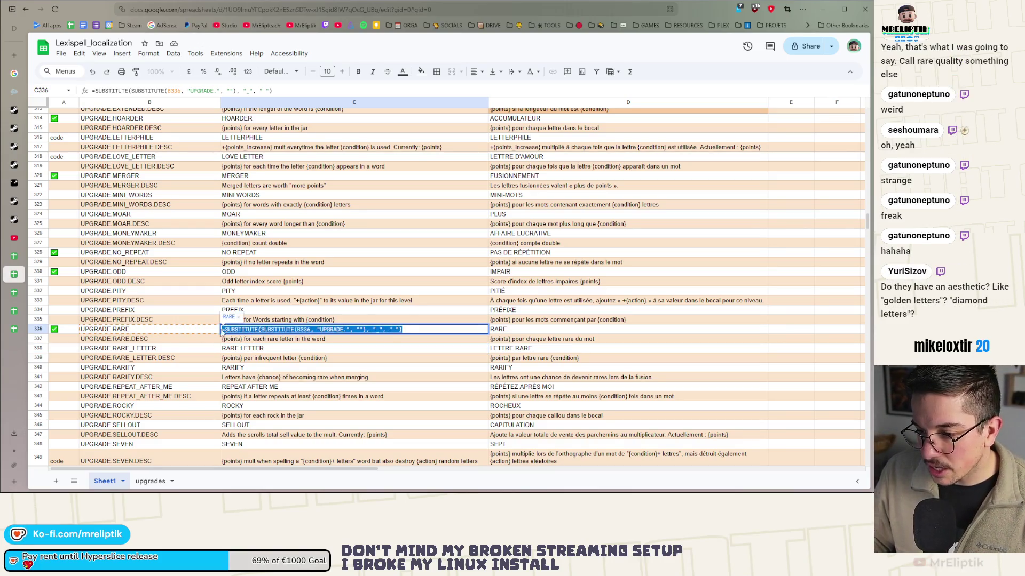
key(BackSpace)
key(Return)
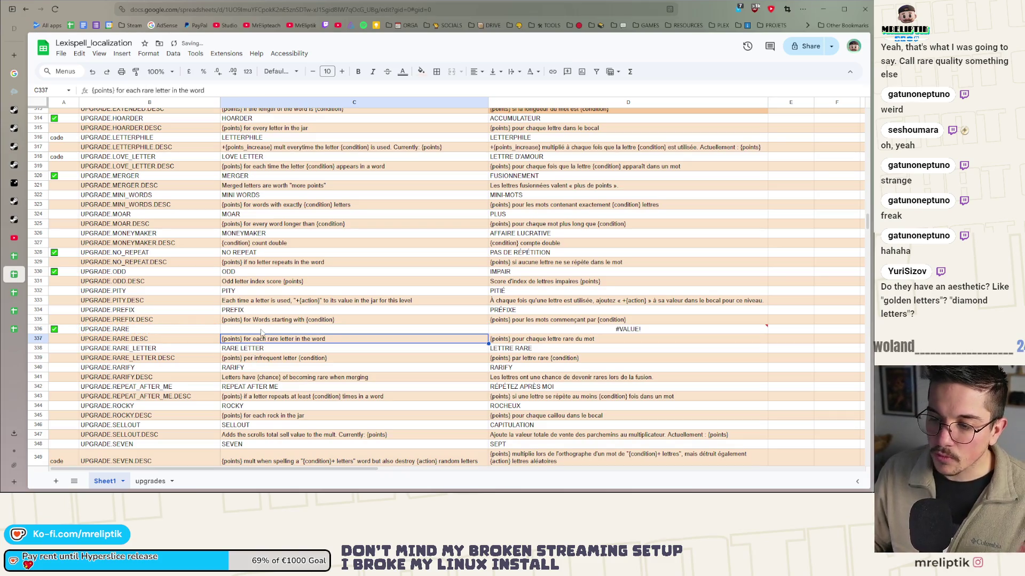
click(261, 332)
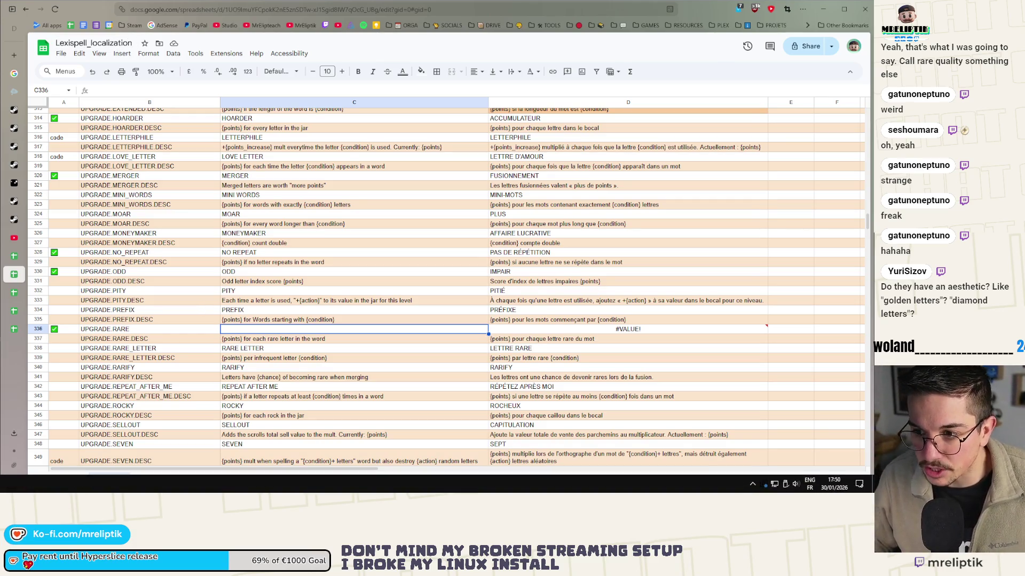
key(alt+Tab)
scroll(334, 225, down, 5)
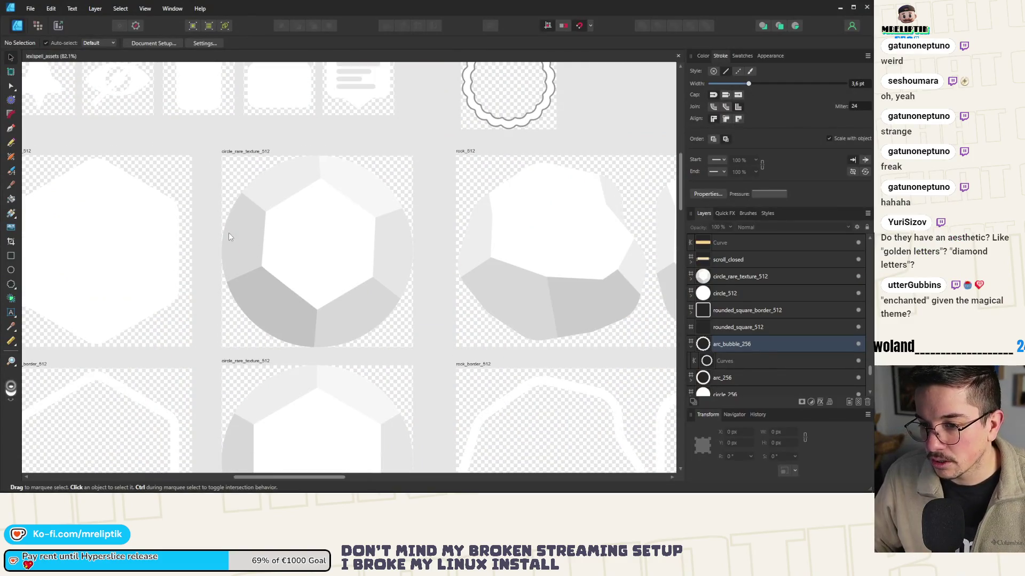
- Inspect the circle_rare_texture tiles, then minimize Affinity Designer and edit the RARE name cell again
scroll(228, 237, down, 5)
scroll(223, 363, up, 3)
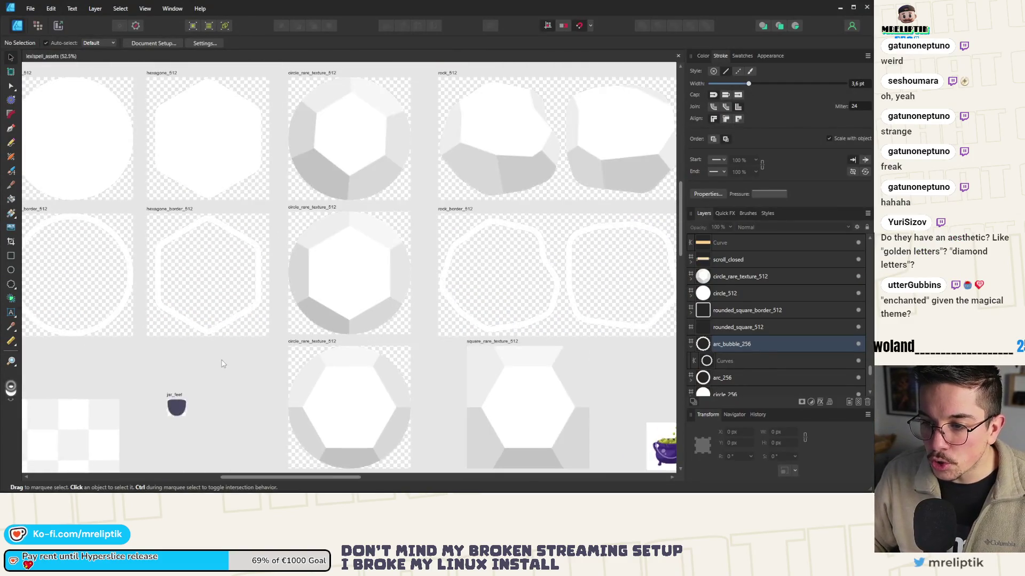
scroll(223, 363, down, 1)
scroll(312, 225, up, 1)
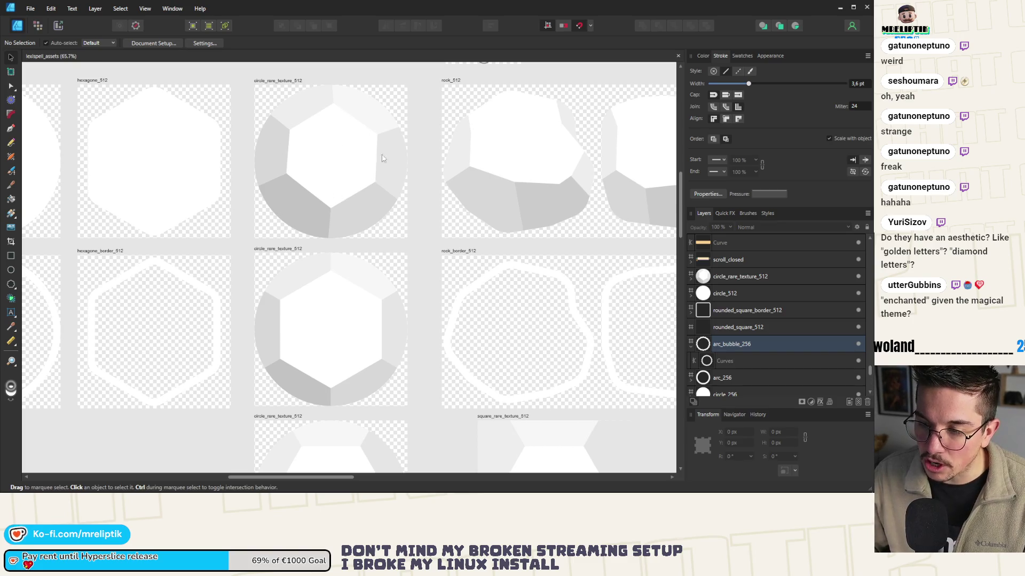
scroll(373, 166, down, 2)
scroll(224, 218, up, 2)
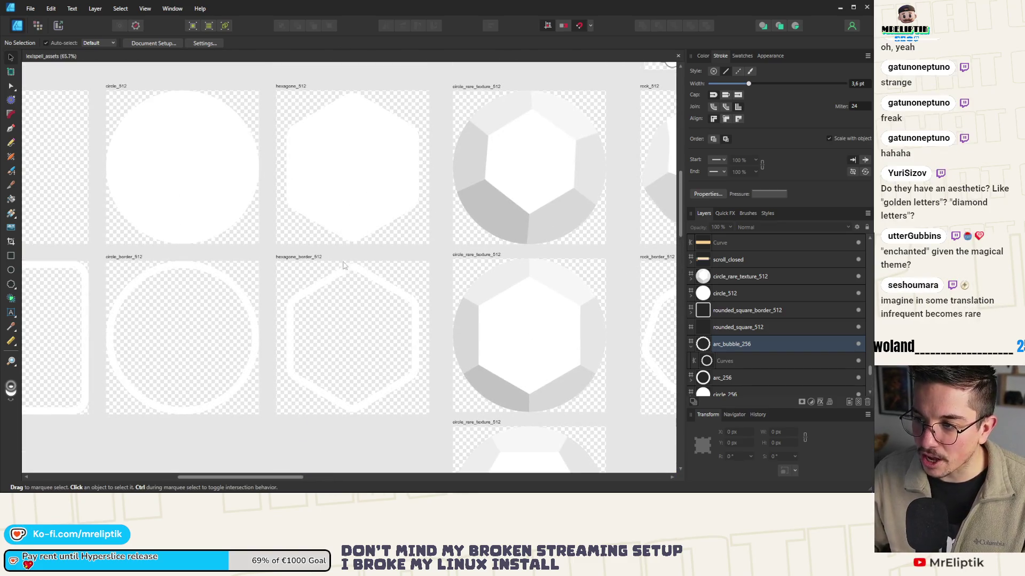
scroll(133, 231, down, 3)
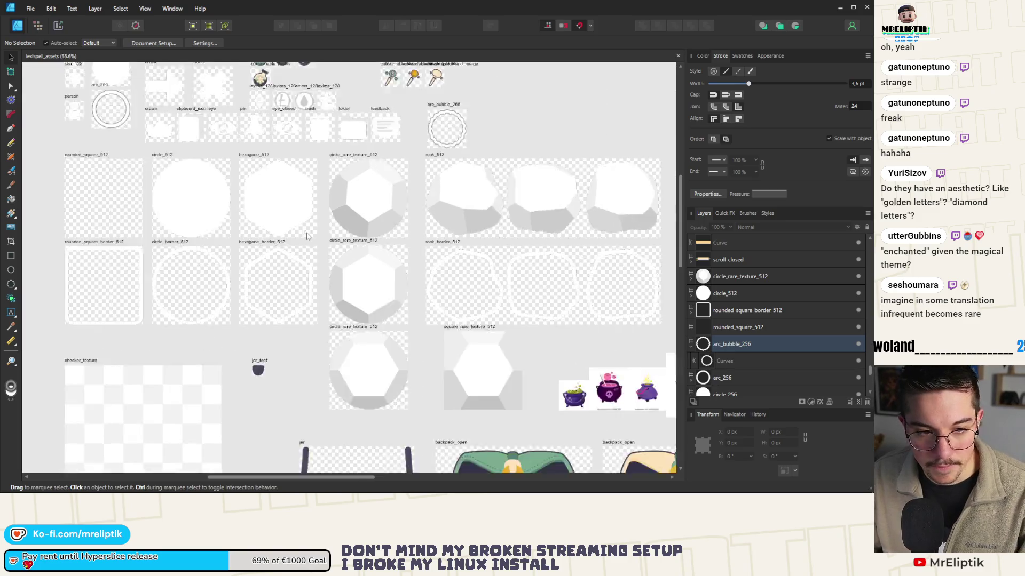
scroll(292, 228, up, 2)
scroll(292, 229, down, 1)
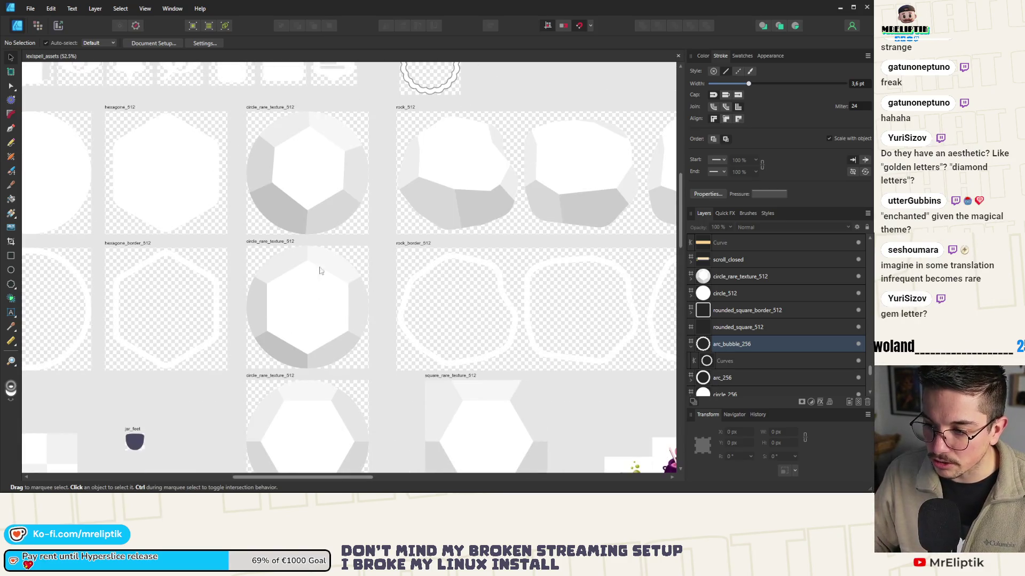
scroll(319, 267, down, 1)
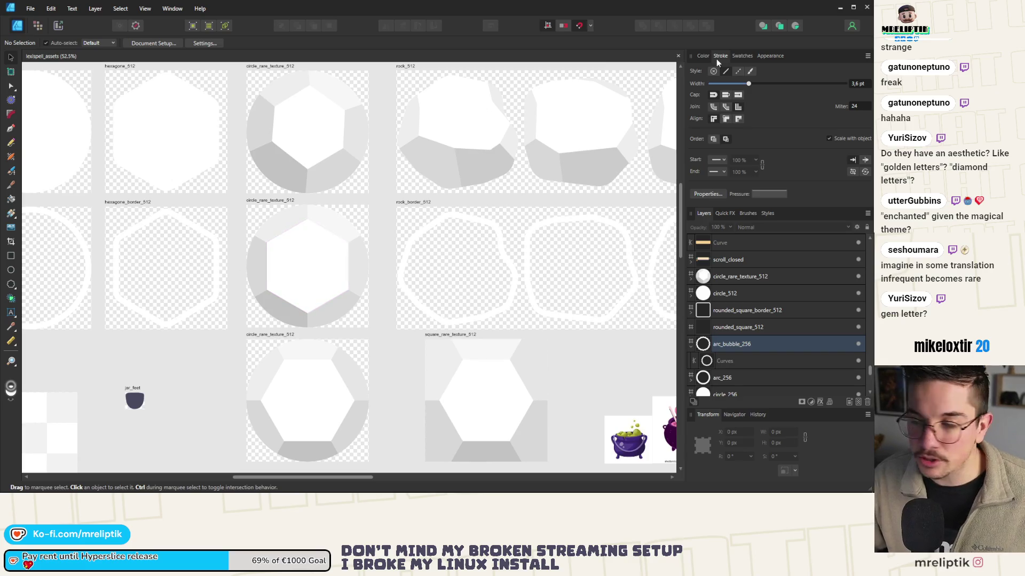
click(840, 7)
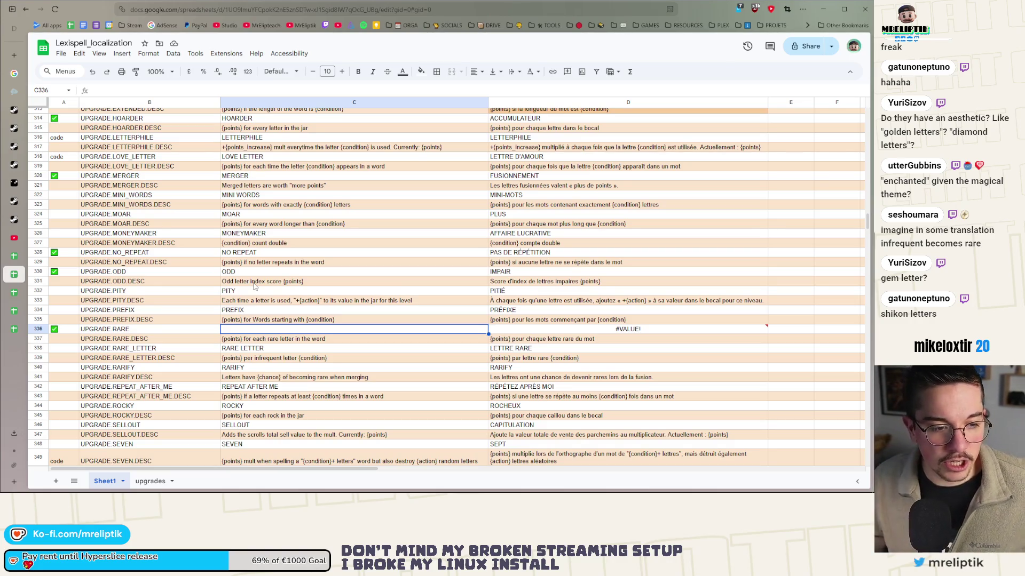
double_click(241, 331)
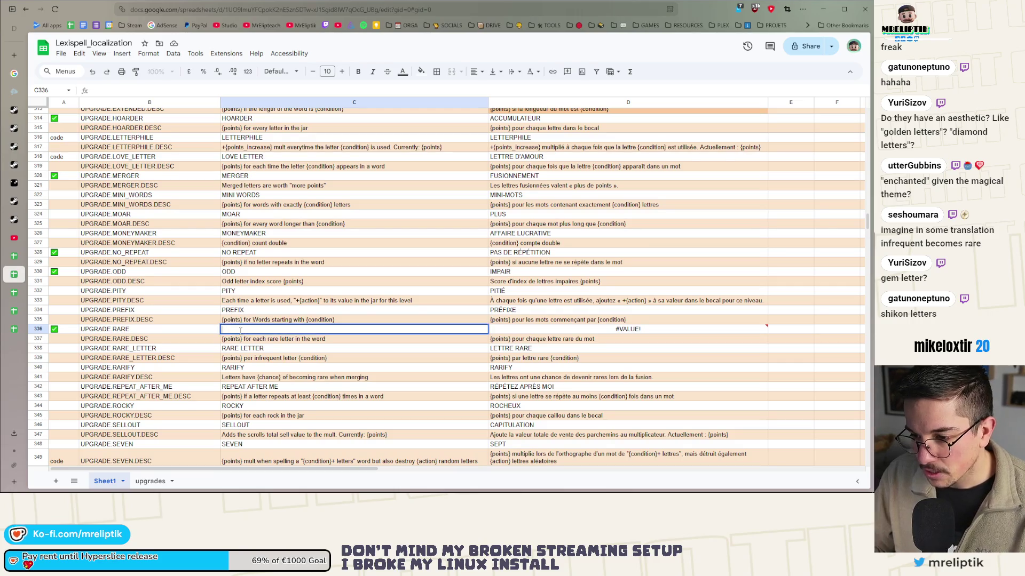
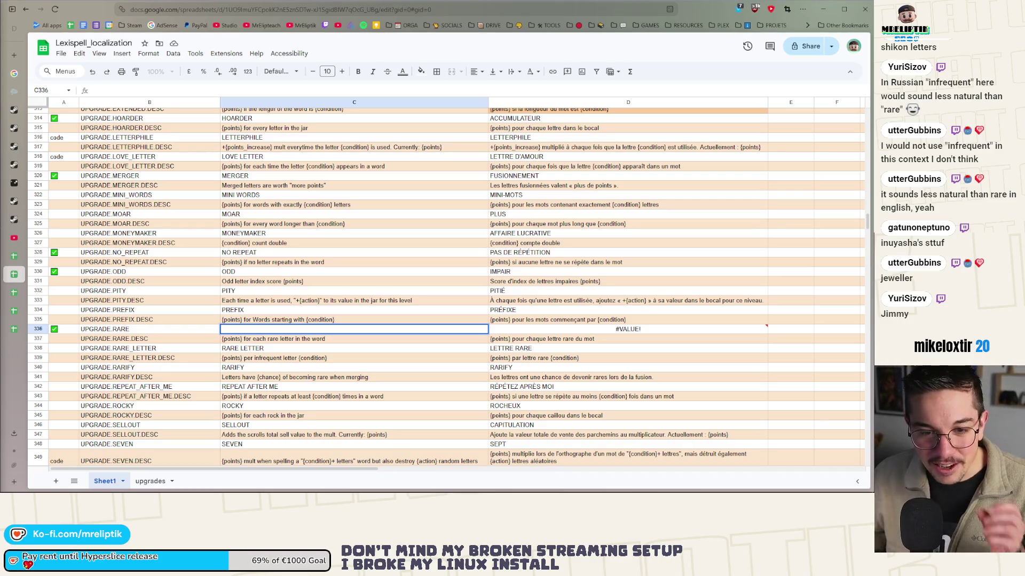
- Rename the UPGRADE.RARE entry in C336 to JEWELLER, making the French column read BIJOUTIER
click(269, 331)
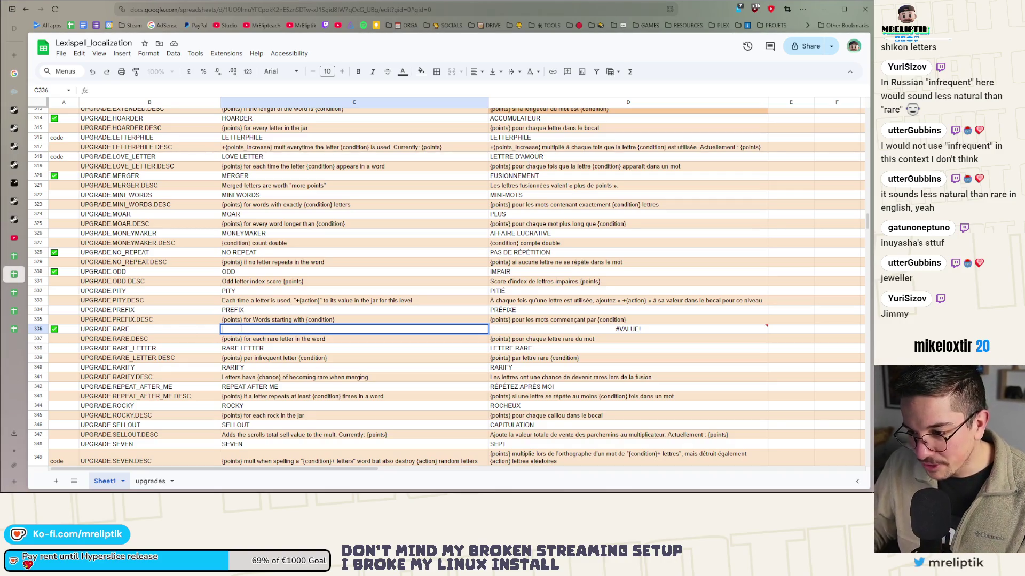
text(JEW)
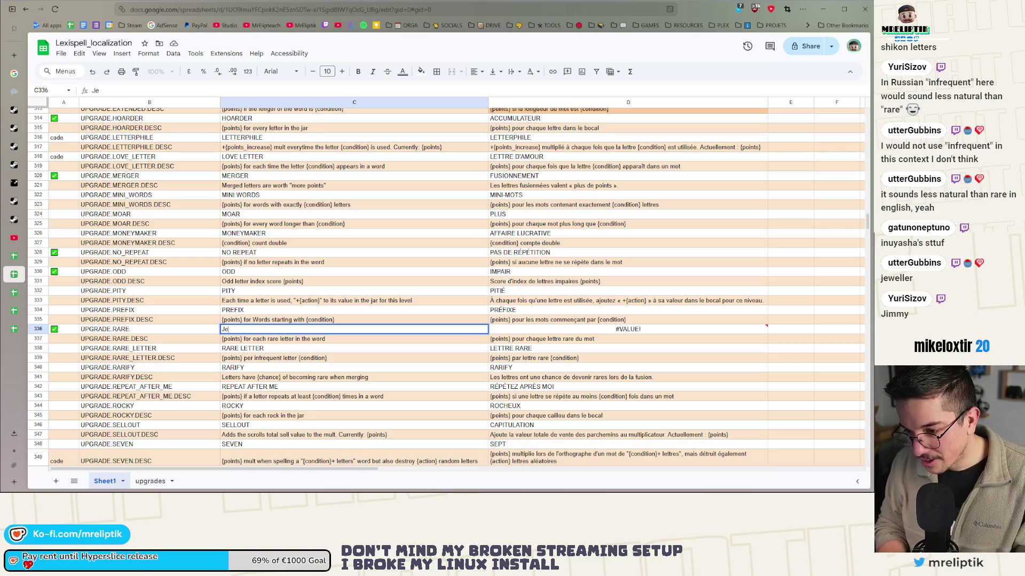
text(ELLERY)
key(BackSpace)
key(BackSpace)
key(BackSpace)
text(LLER)
key(Return)
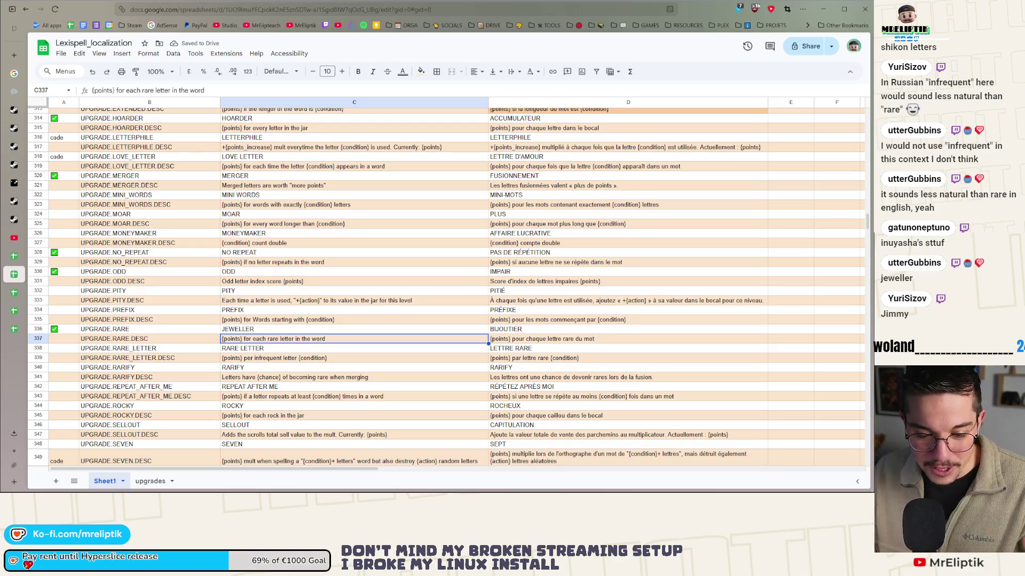
click(289, 331)
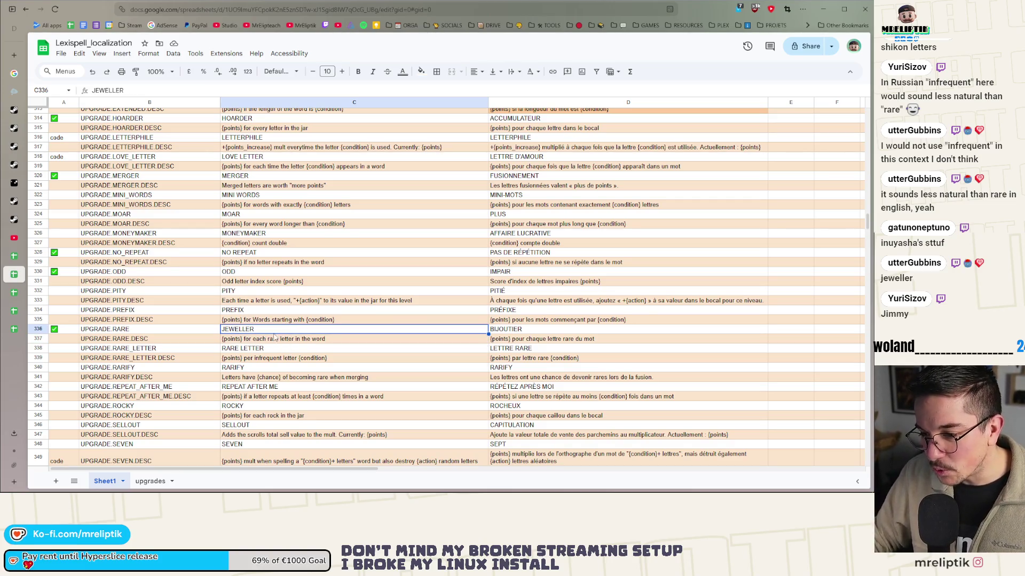
- Change the word 'rare' to 'gem' in the C337 description
click(259, 359)
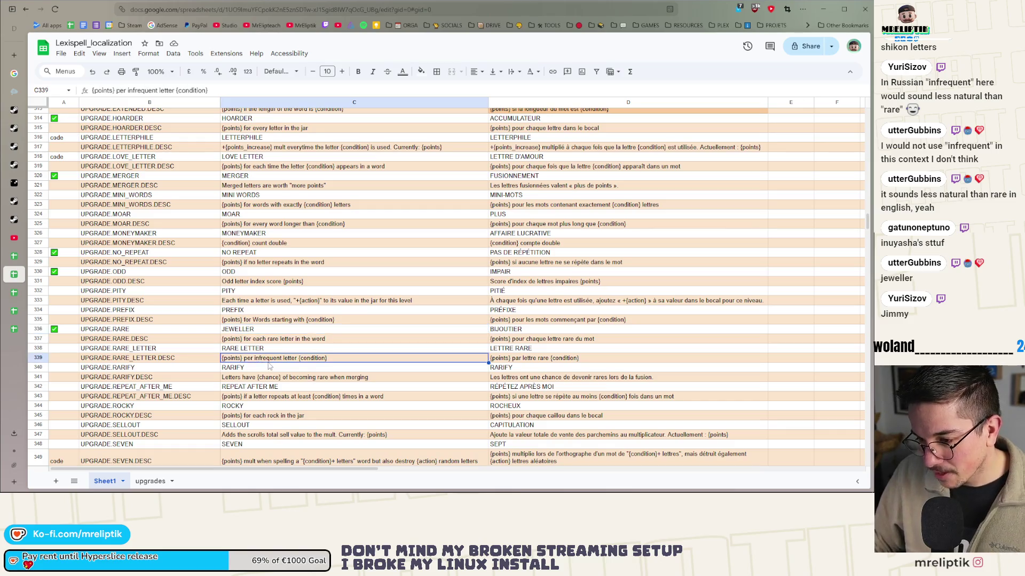
double_click(266, 358)
double_click(267, 358)
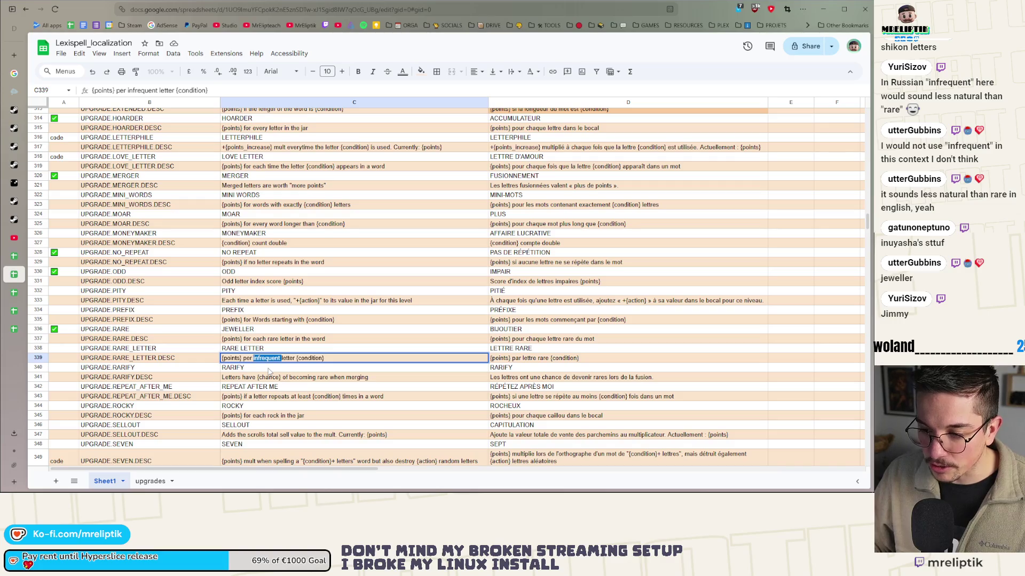
scroll(269, 372, up, 2)
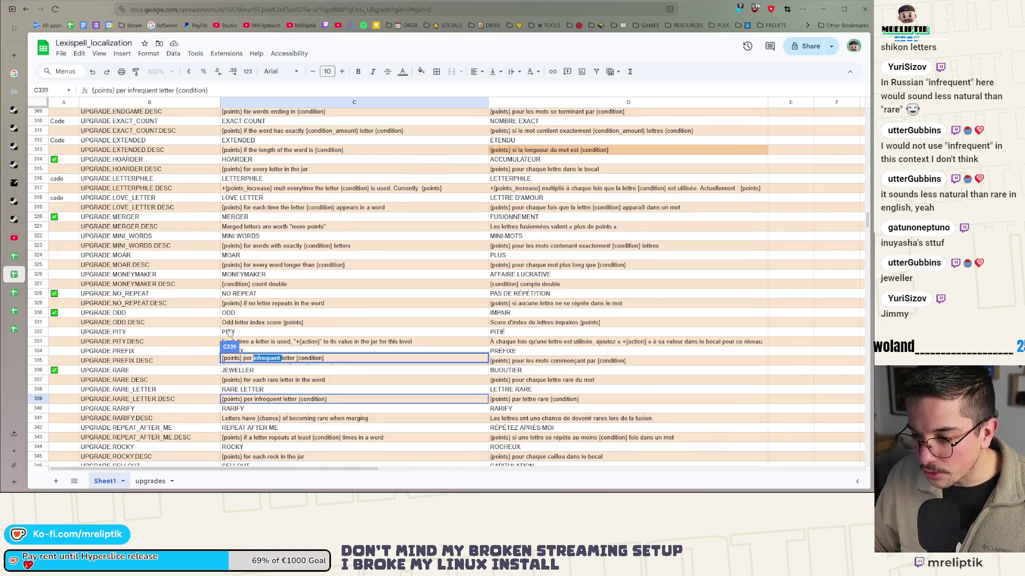
click(251, 390)
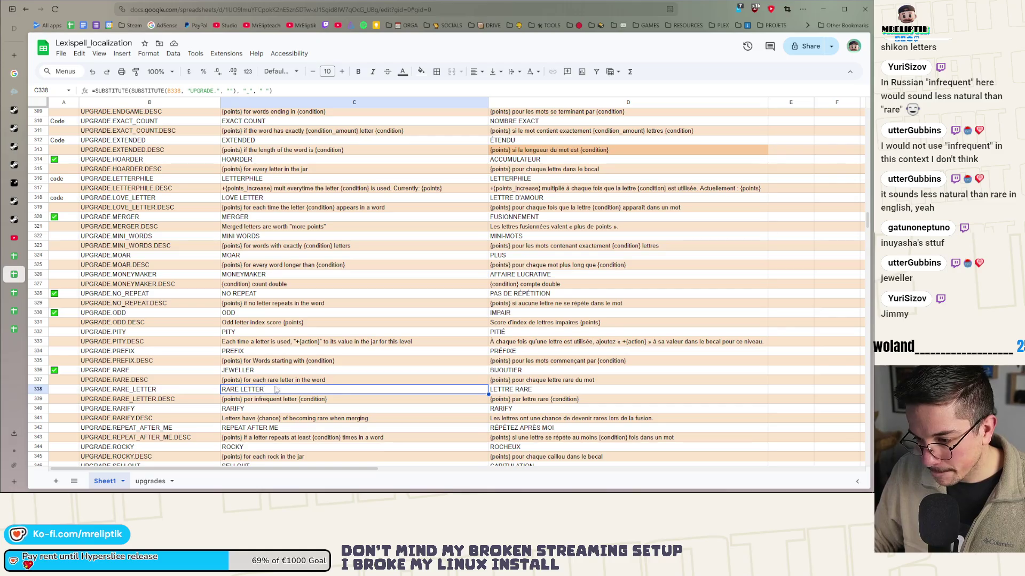
double_click(262, 380)
double_click(272, 379)
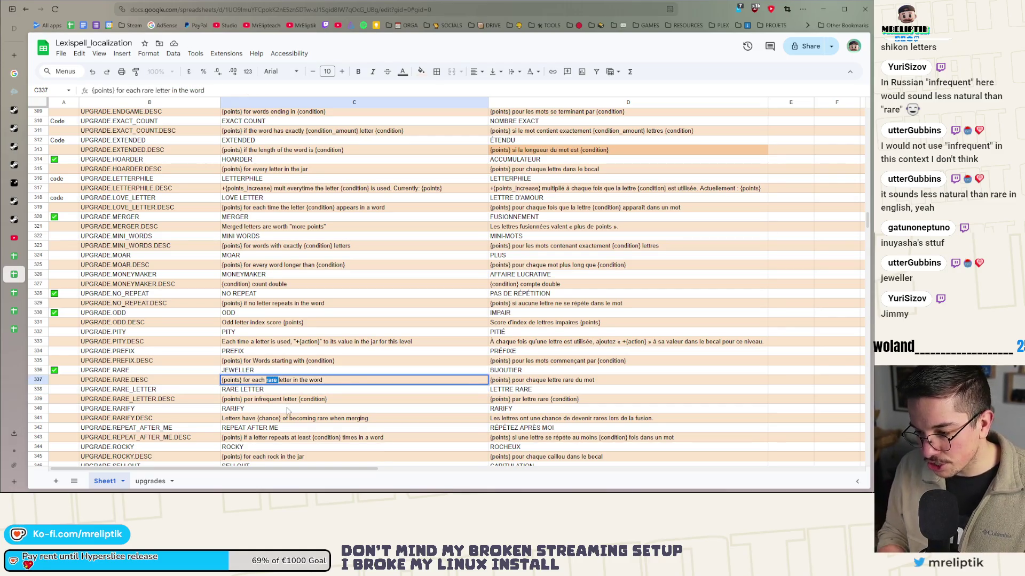
text(gem)
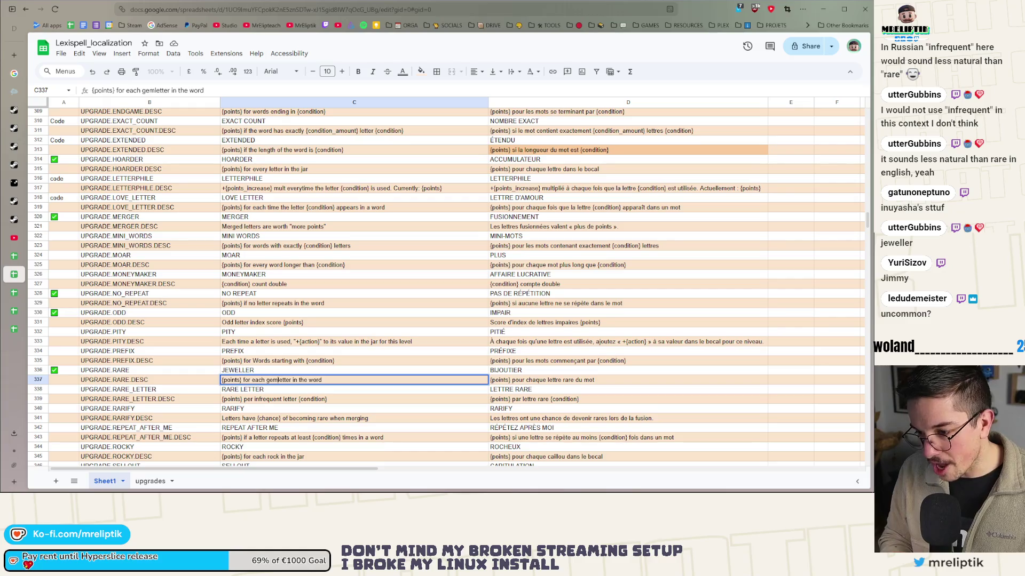
- Reword the C339 description to read '{points} per uncommon letter'
double_click(267, 400)
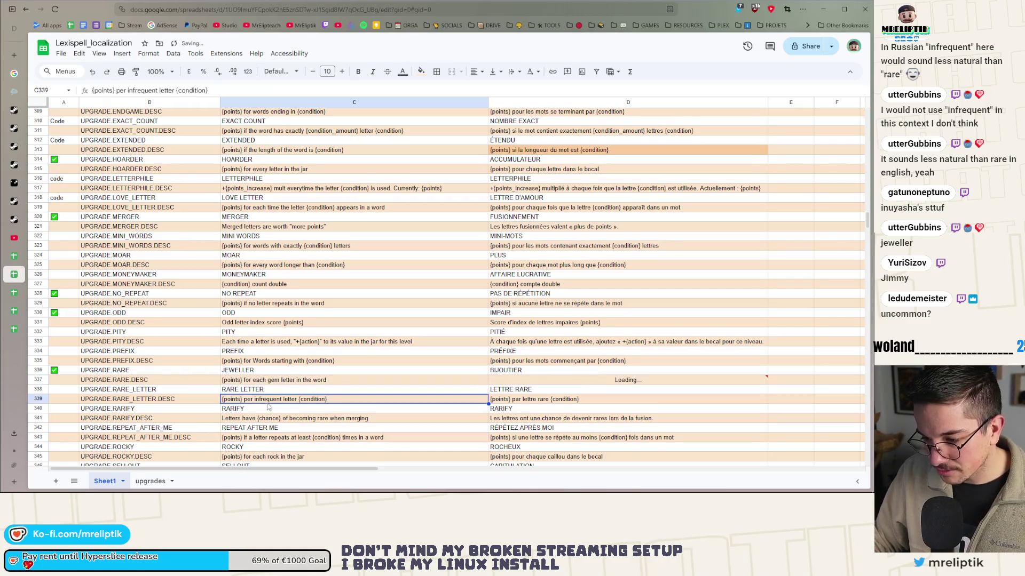
double_click(267, 399)
text(rare)
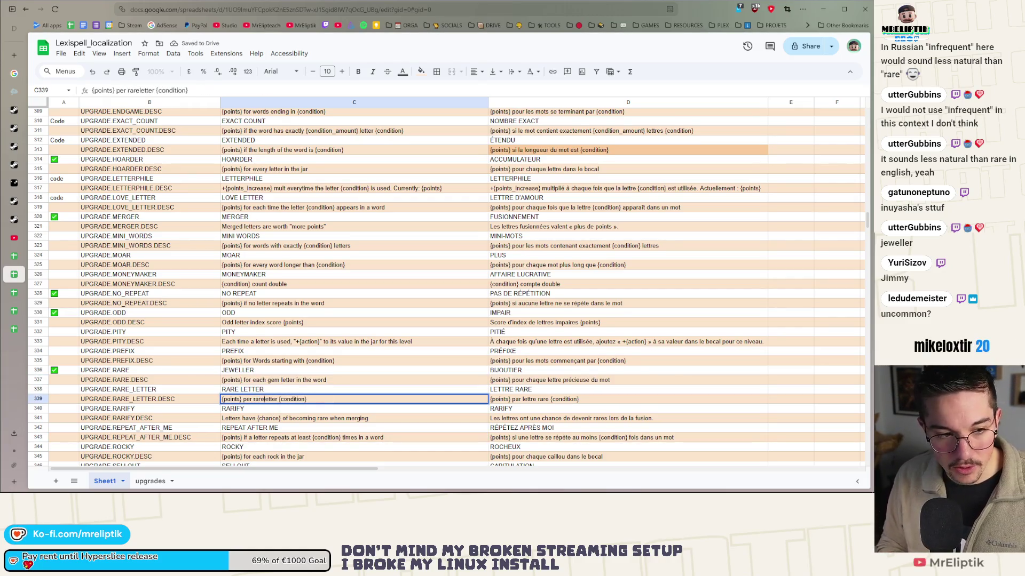
double_click(256, 399)
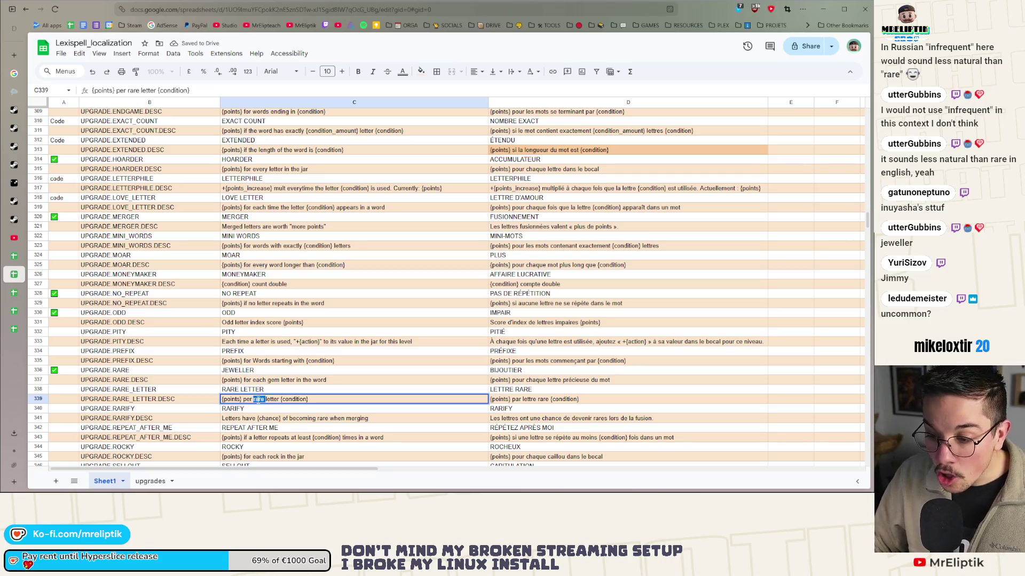
text(uncommon)
key(Return)
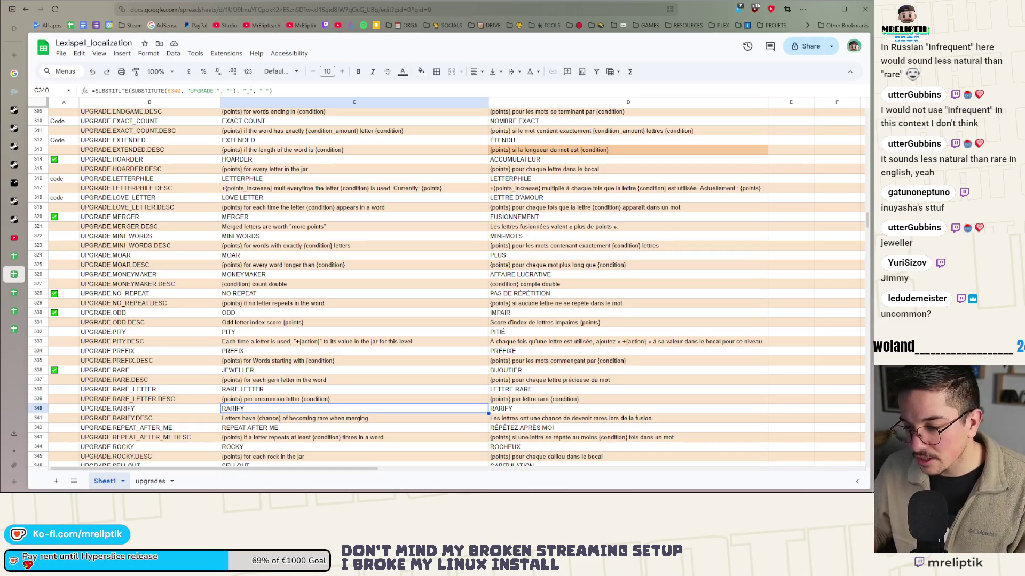
- Replace C338's SUBSTITUTE formula with UNCOMMON and check that D338's French shows RARE
double_click(230, 390)
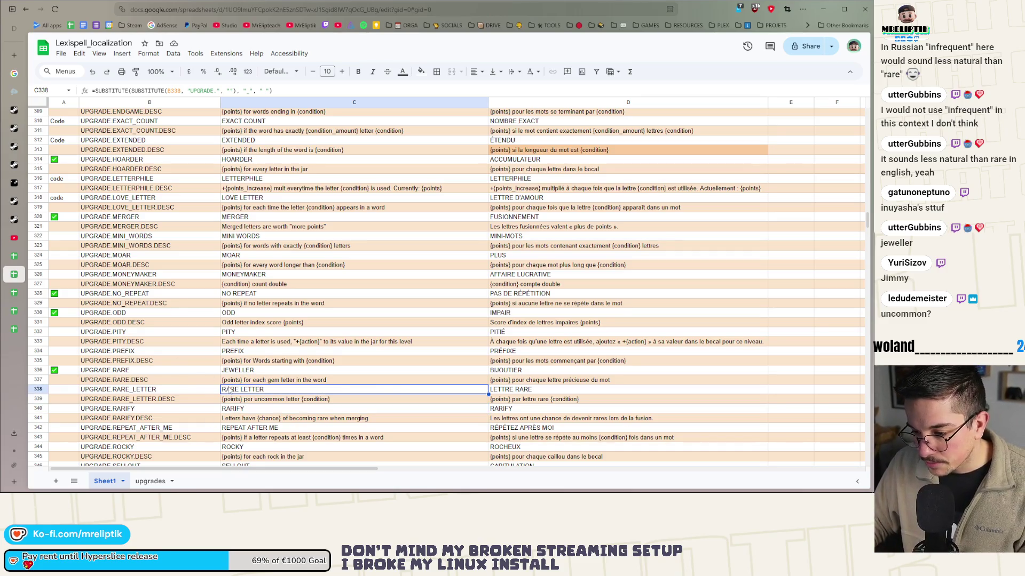
click(412, 389)
key(ctrl+a)
key(BackSpace)
text(UN)
text(MMON)
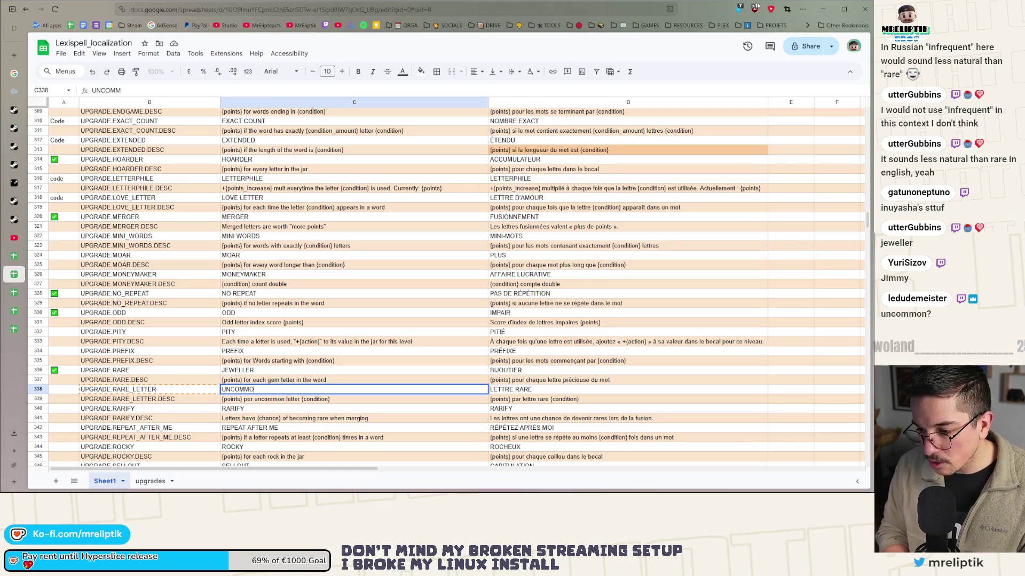
key(Return)
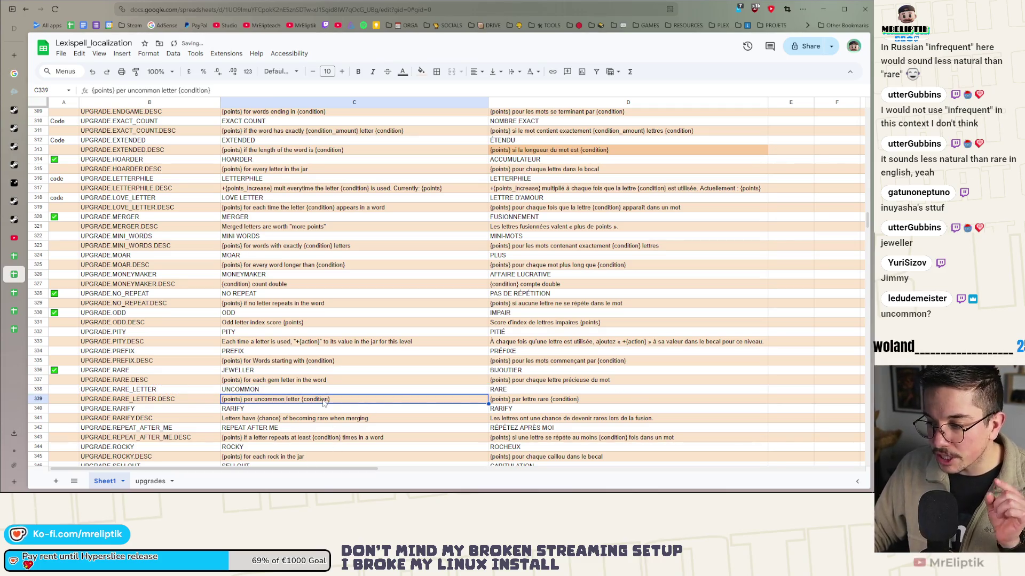
click(505, 391)
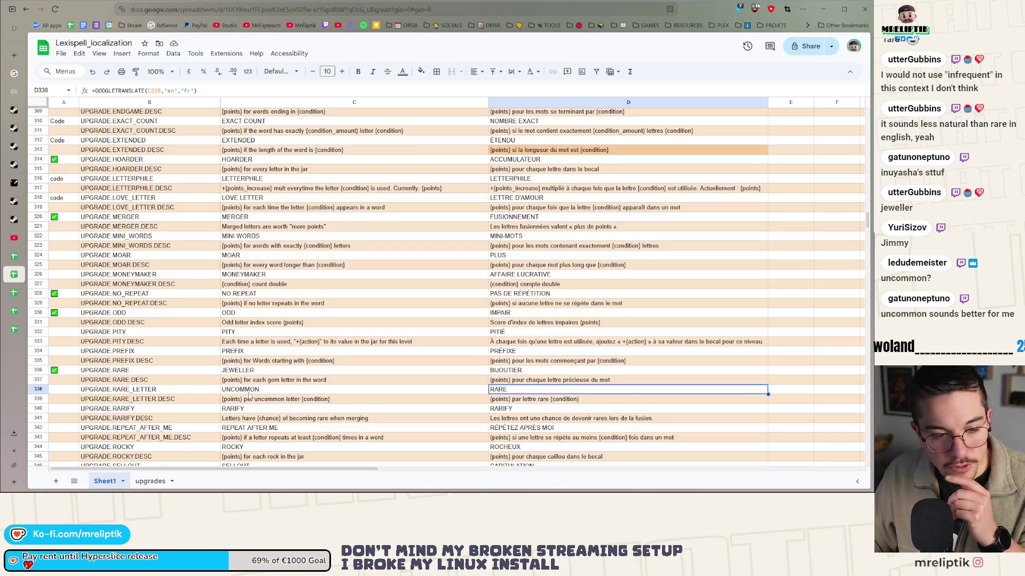
- Keep UNCOMMON in C338 and review the row 339 description '{points} par lettre rare'
click(244, 391)
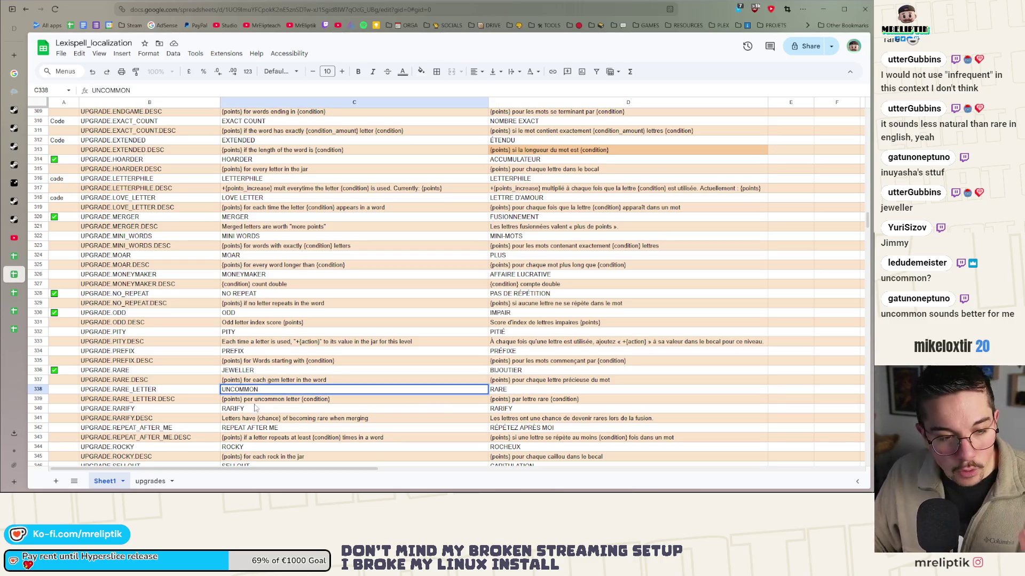
key(Escape)
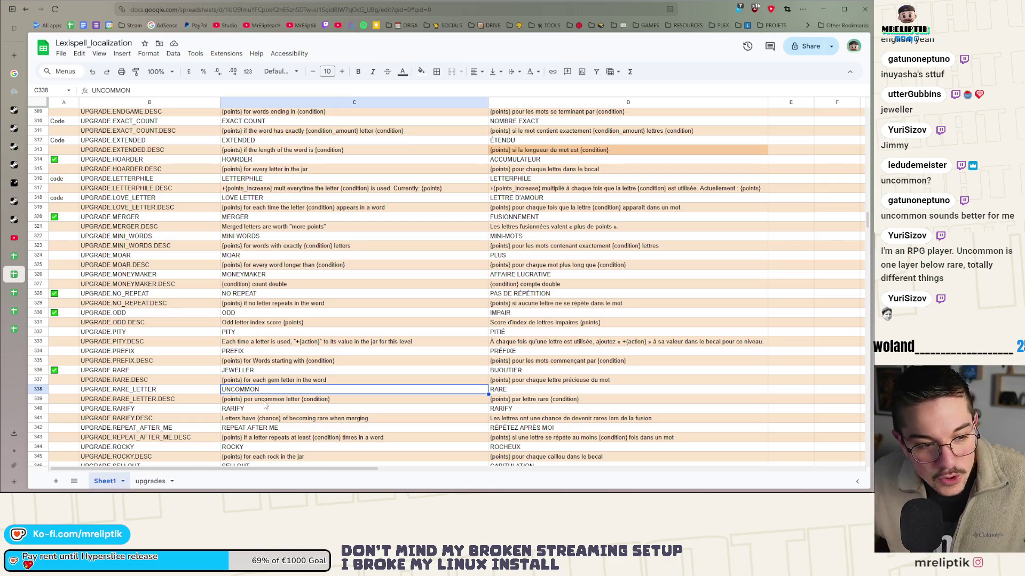
click(265, 401)
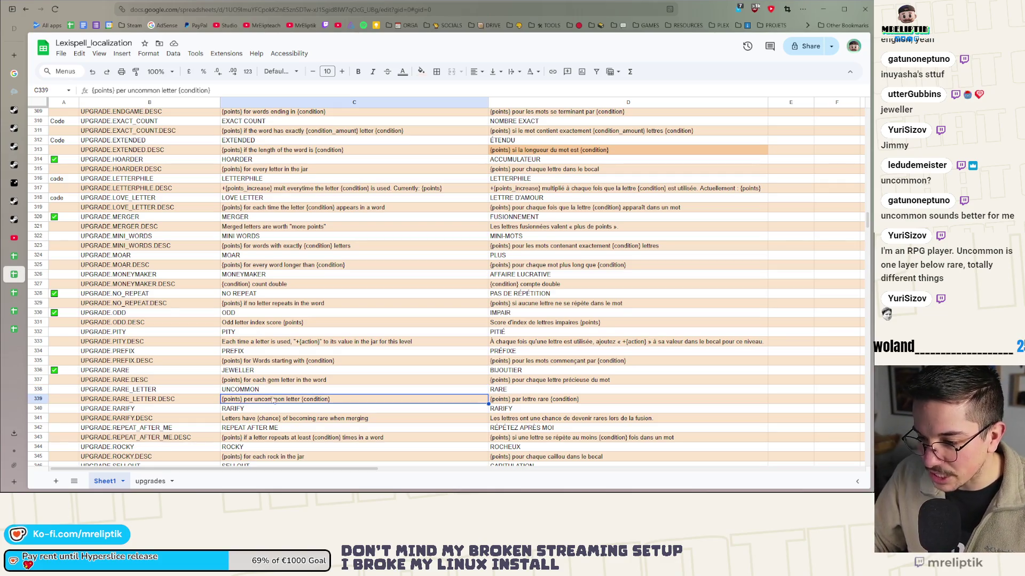
key(Up)
click(270, 402)
click(259, 392)
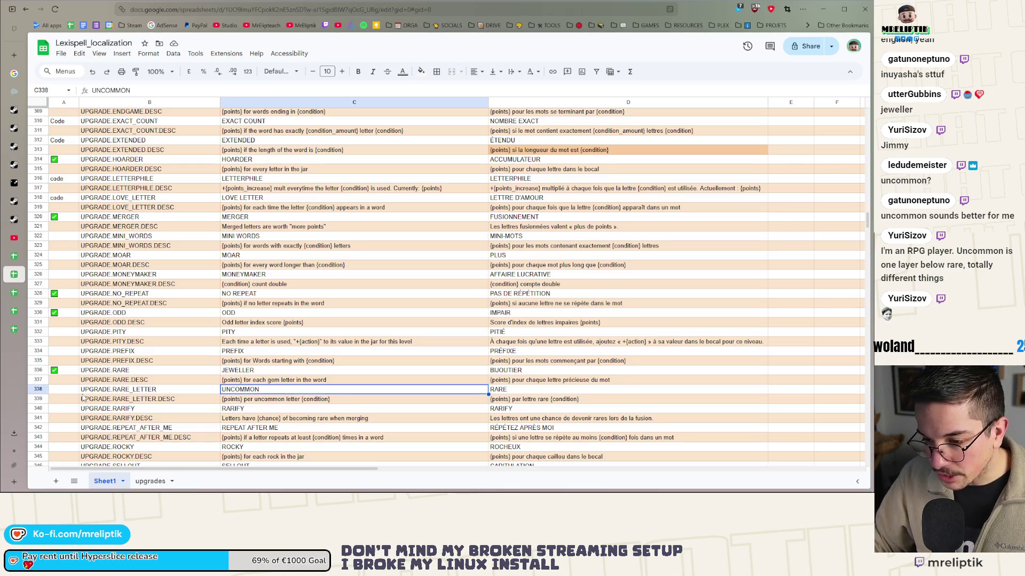
- Copy the ticked checkbox from the UPGRADE.RARE row into column A of the UPGRADE.VALUABLE row
click(60, 394)
scroll(60, 396, down, 3)
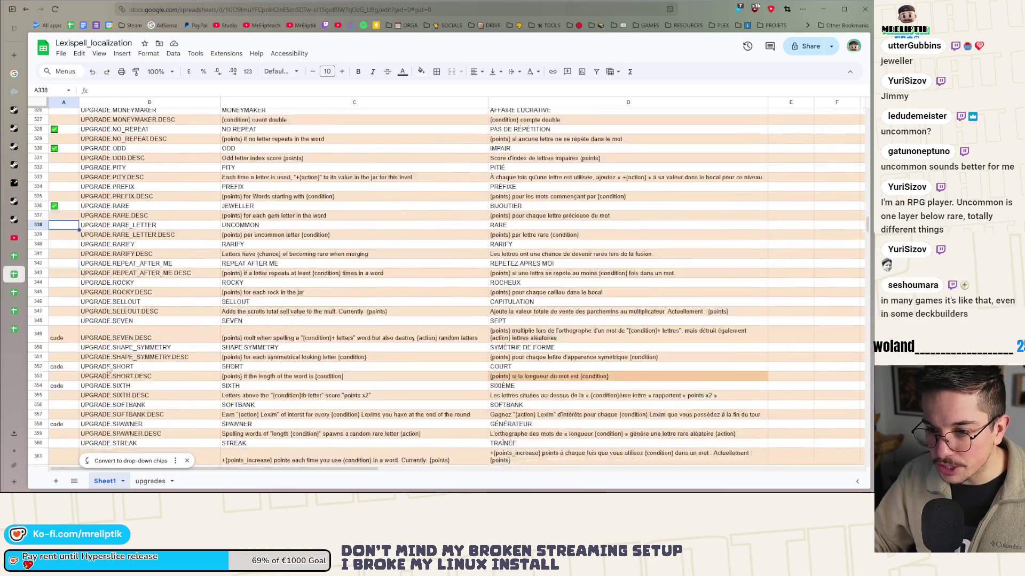
click(69, 280)
click(66, 288)
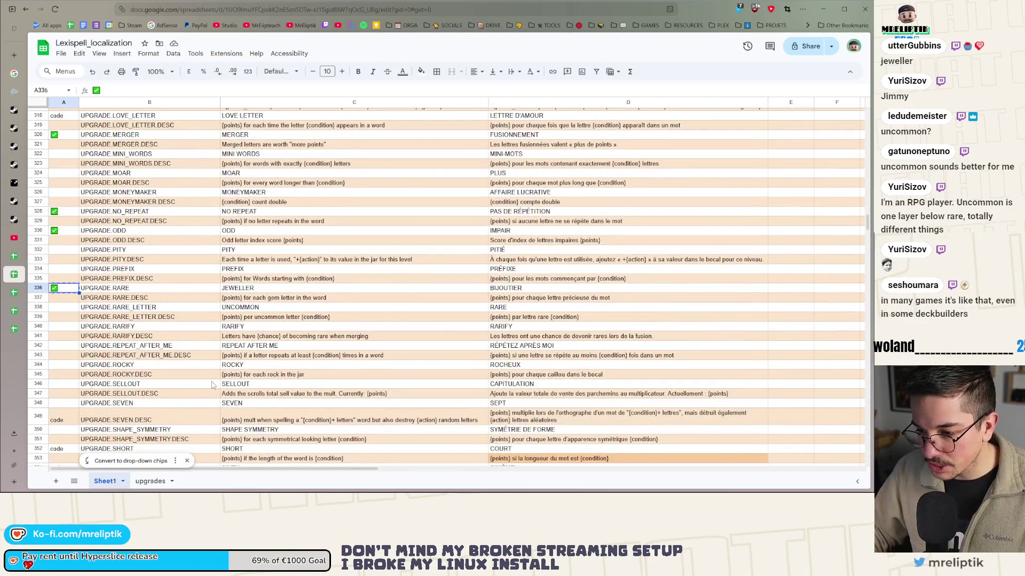
scroll(214, 385, down, 3)
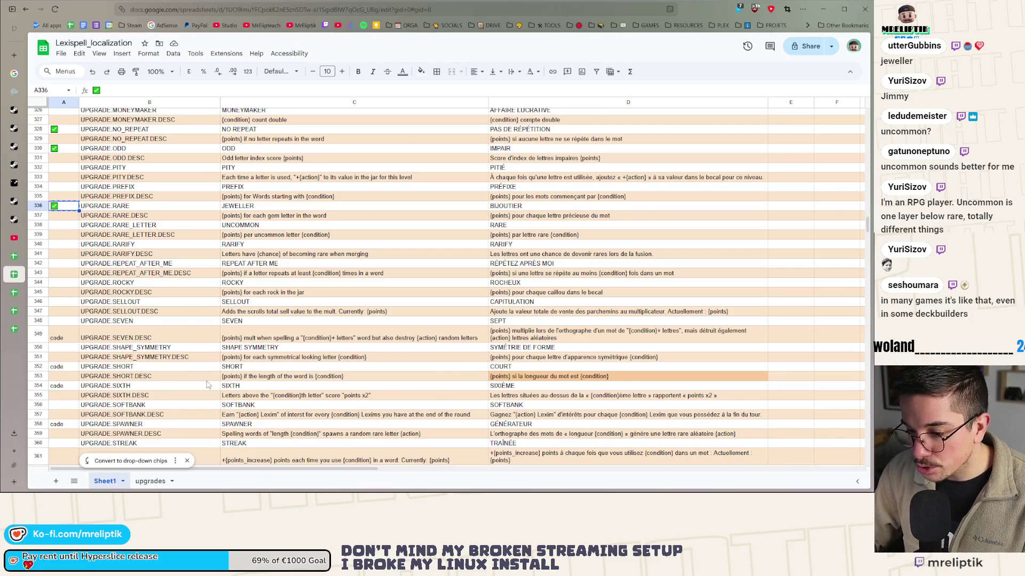
scroll(207, 385, down, 5)
click(207, 337)
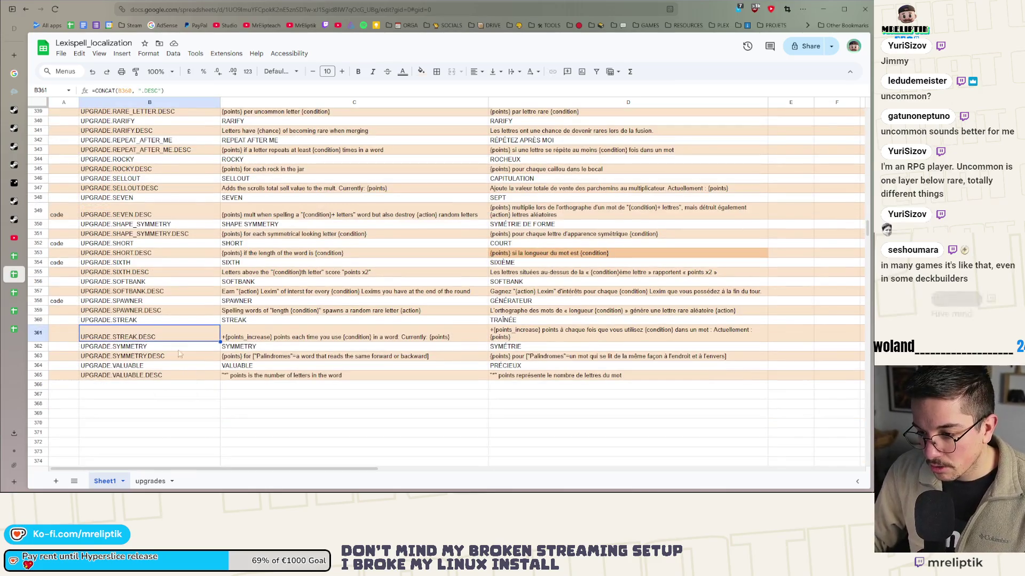
click(75, 368)
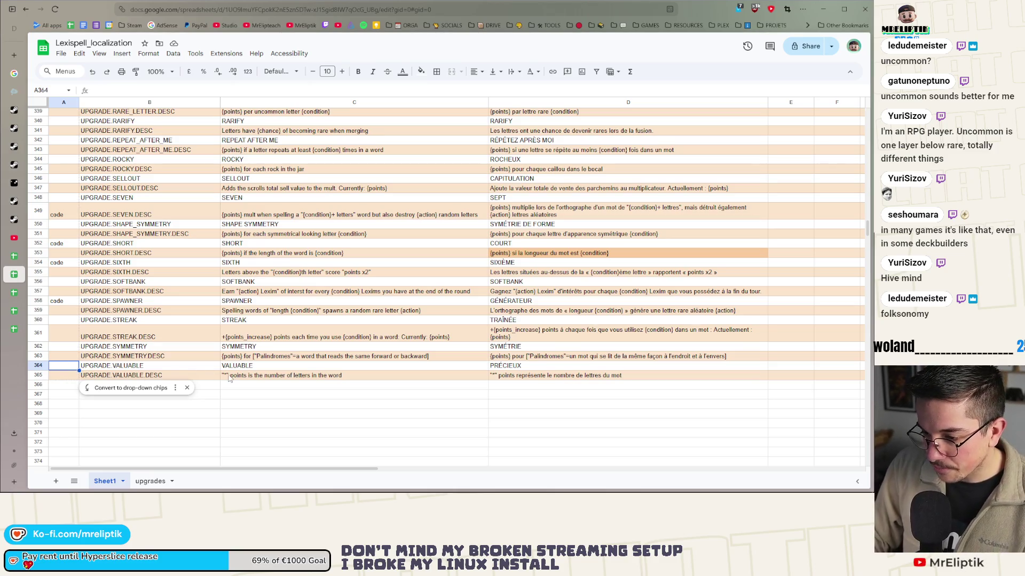
key(ctrl+v)
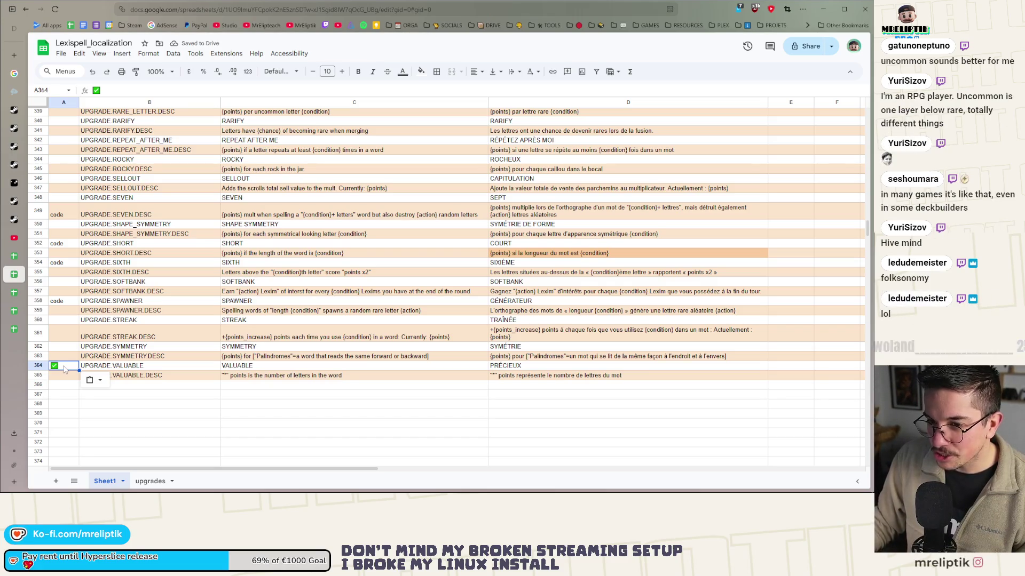
scroll(63, 369, up, 1)
click(255, 231)
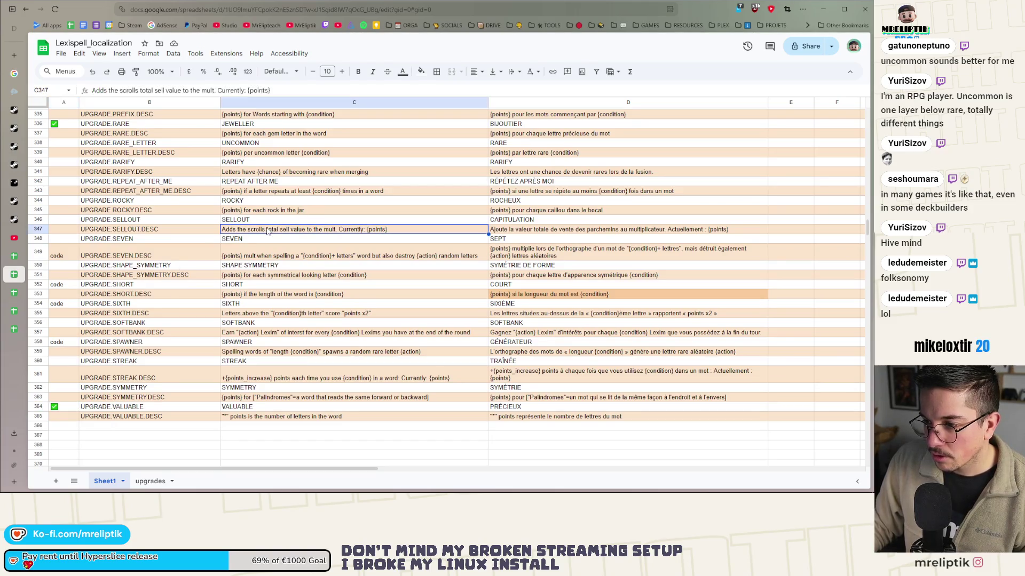
- Paste ticked checkboxes into column A for the UPGRADE.SELLOUT (A346) and UPGRADE.ROCKY (A344) rows
click(60, 223)
key(ctrl+v)
scroll(92, 249, up, 1)
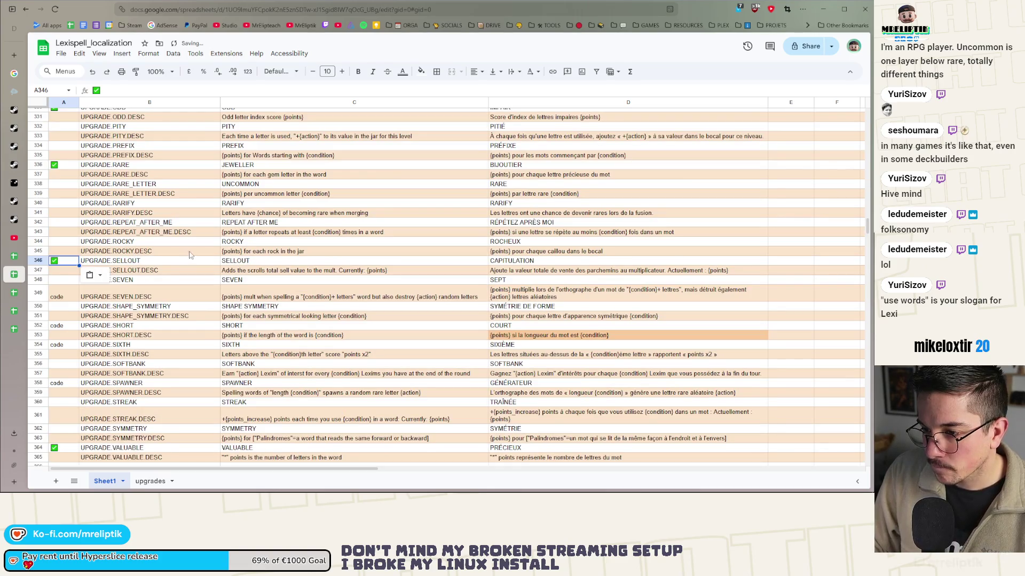
click(58, 243)
key(ctrl+v)
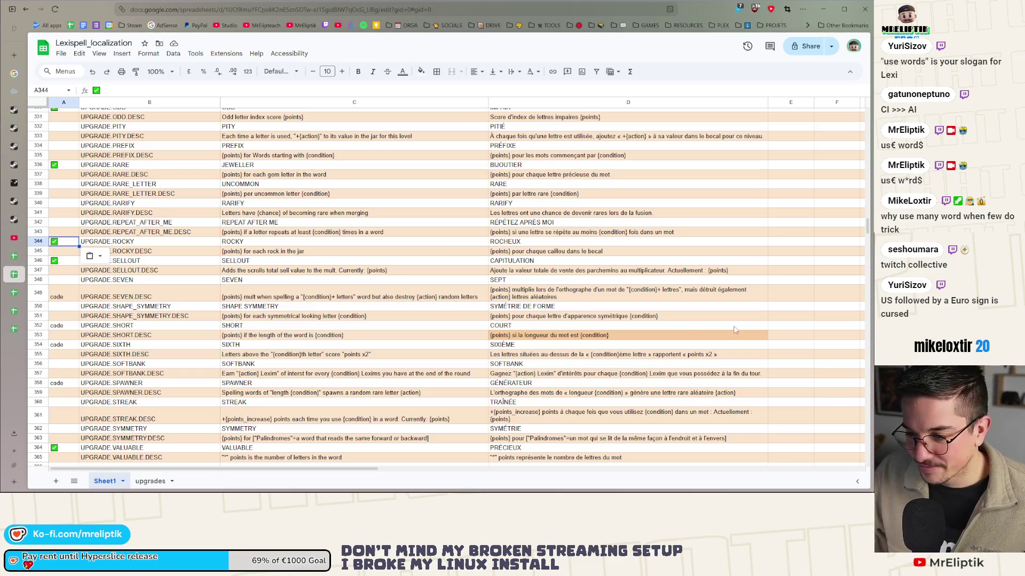
- Review the UPGRADE.SOFTBANK.DESC English text and scroll back up the sheet
click(368, 376)
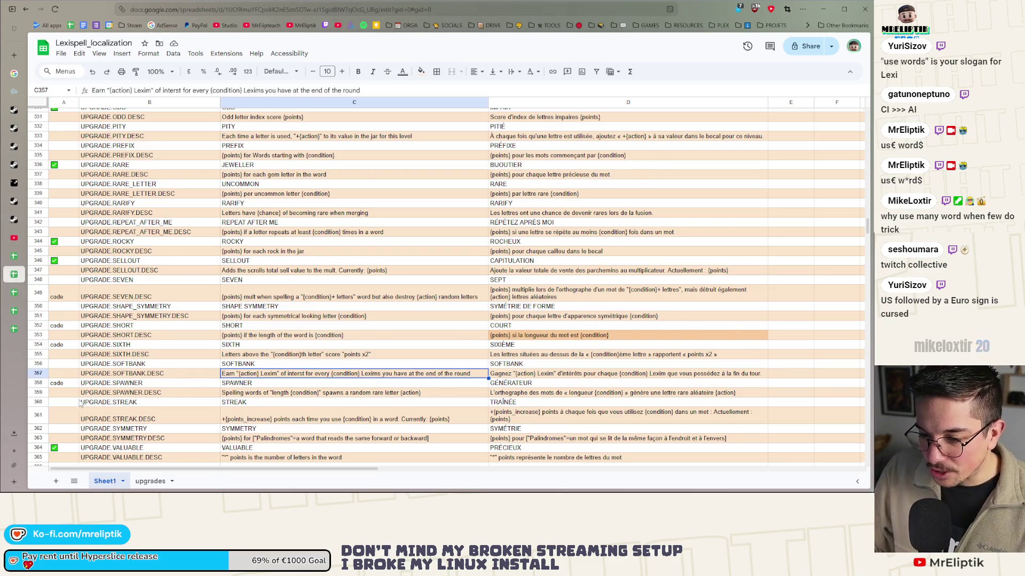
scroll(80, 404, down, 3)
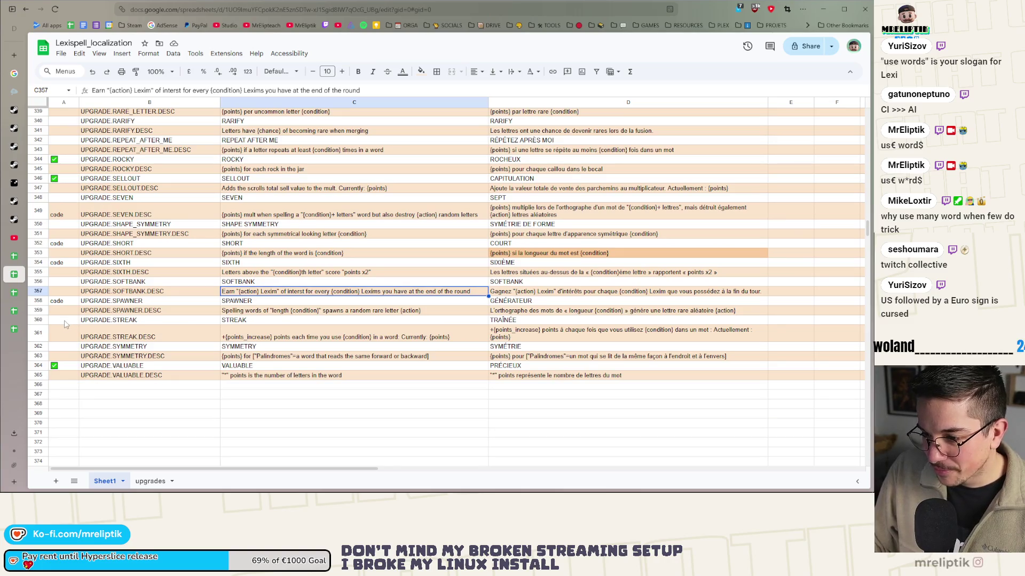
scroll(65, 324, up, 5)
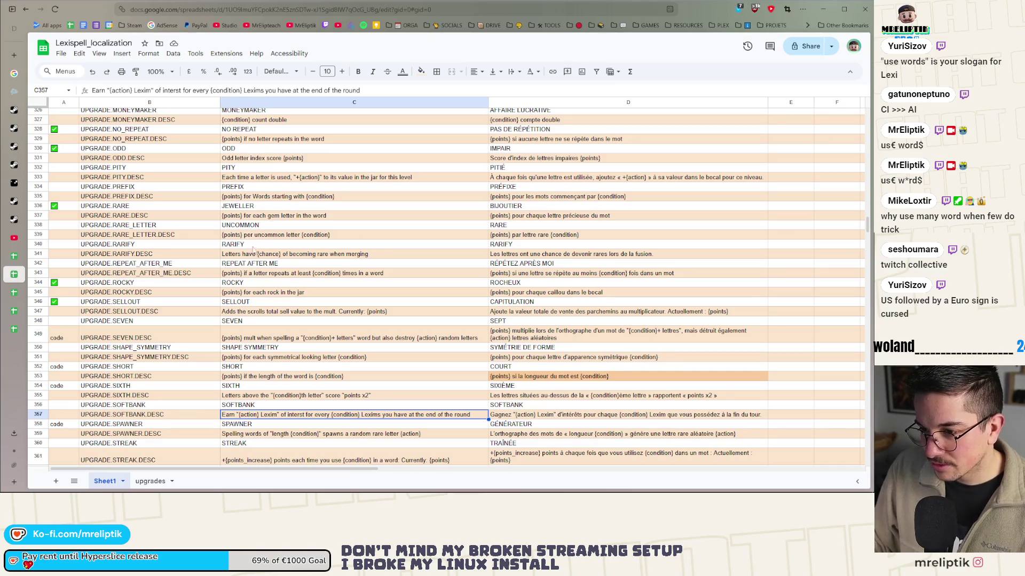
scroll(246, 244, up, 7)
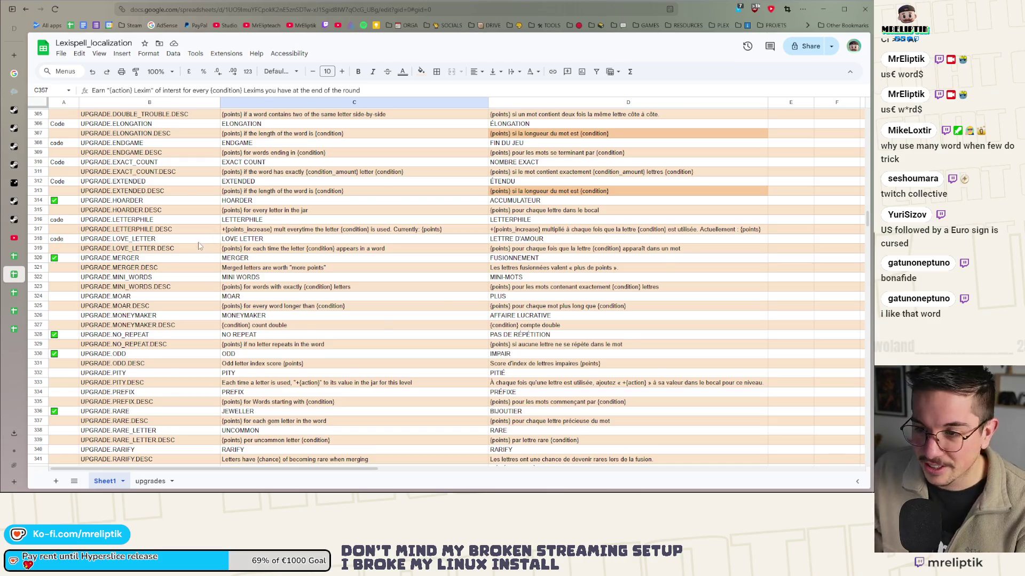
scroll(200, 248, up, 5)
scroll(196, 294, down, 6)
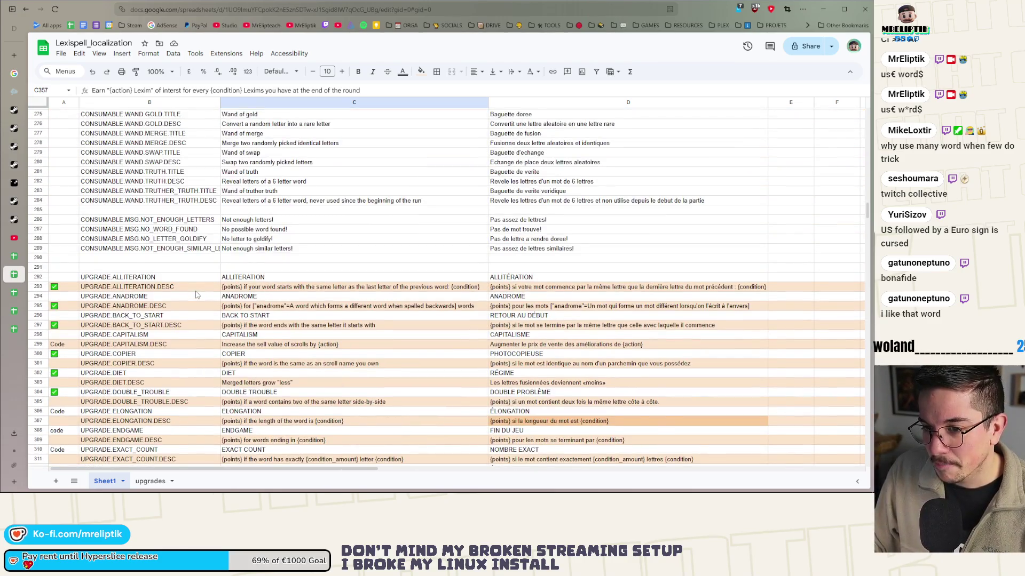